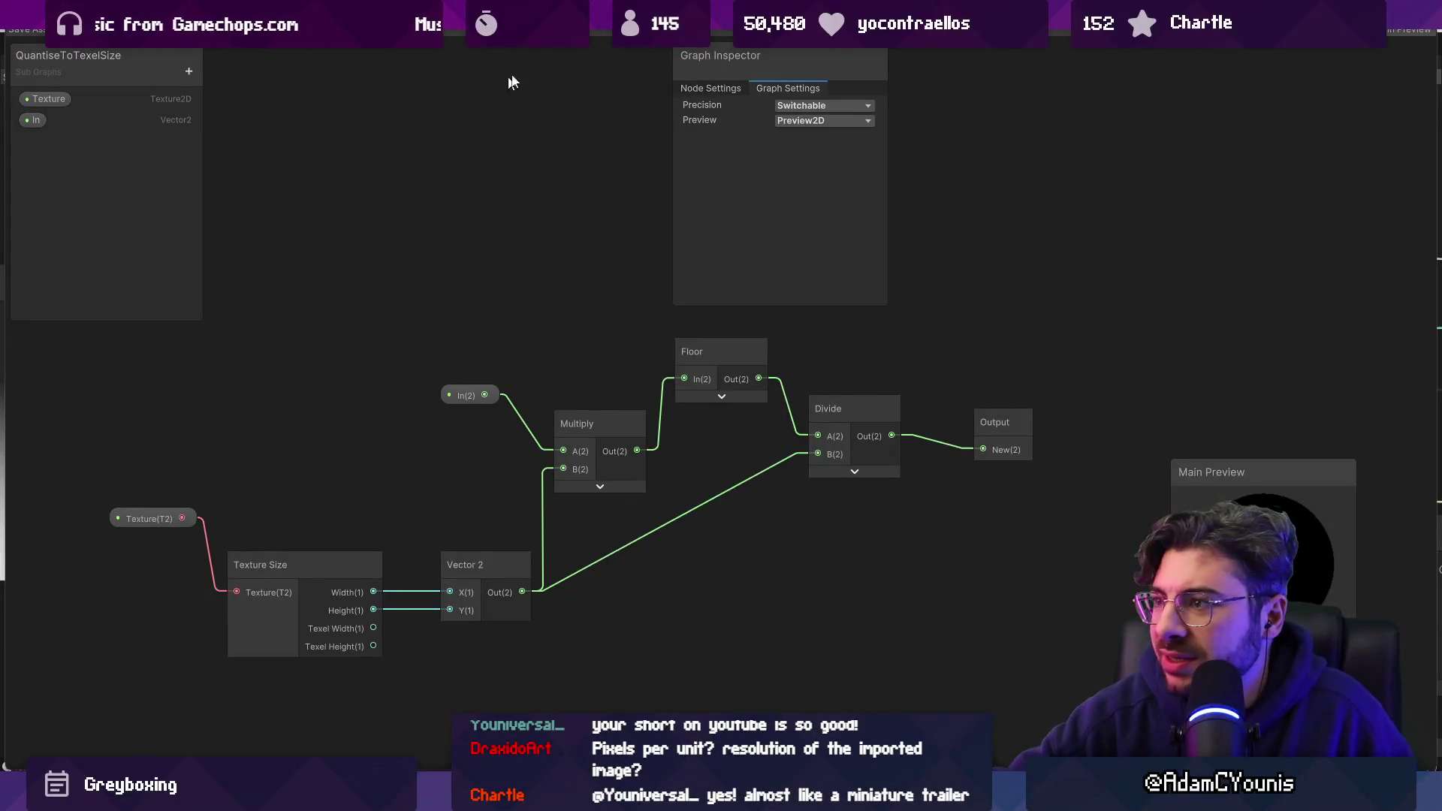
Leave the sub-graph precision at Switchable and open the QuantiseToTexelSize sub-graph for editing.
left_click(804, 106)
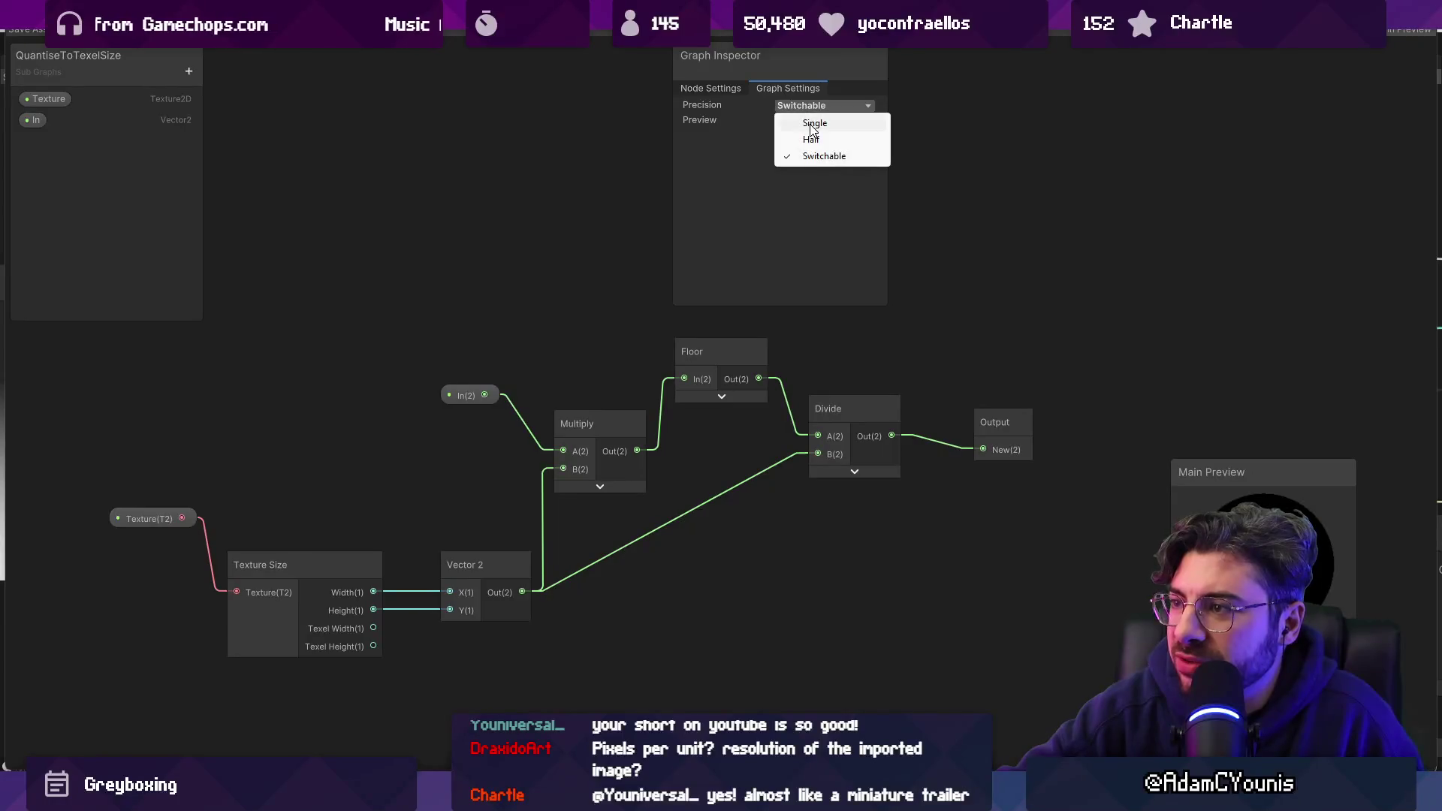
left_click(726, 111)
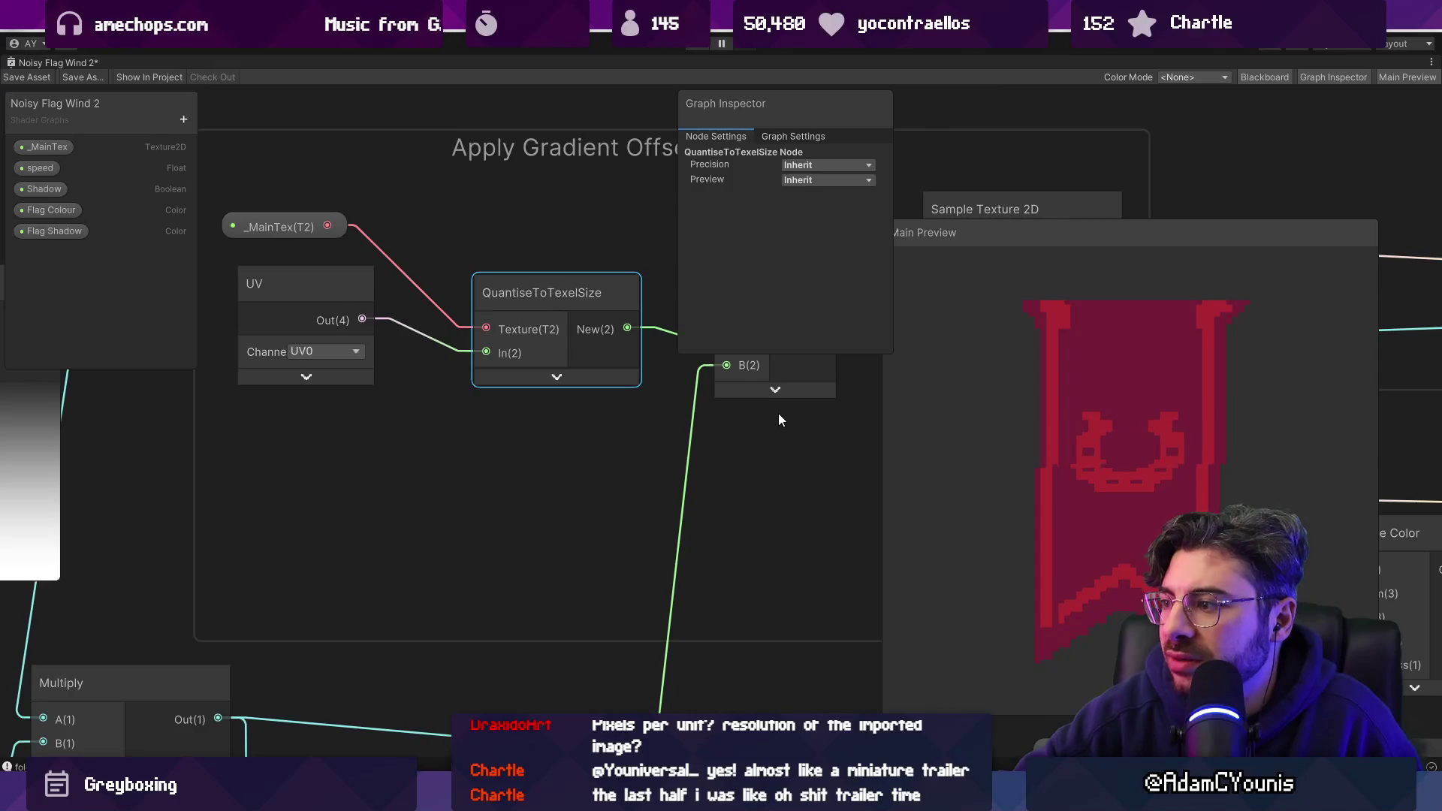
scroll(725, 432, "down", 2)
scroll(593, 465, "up", 3)
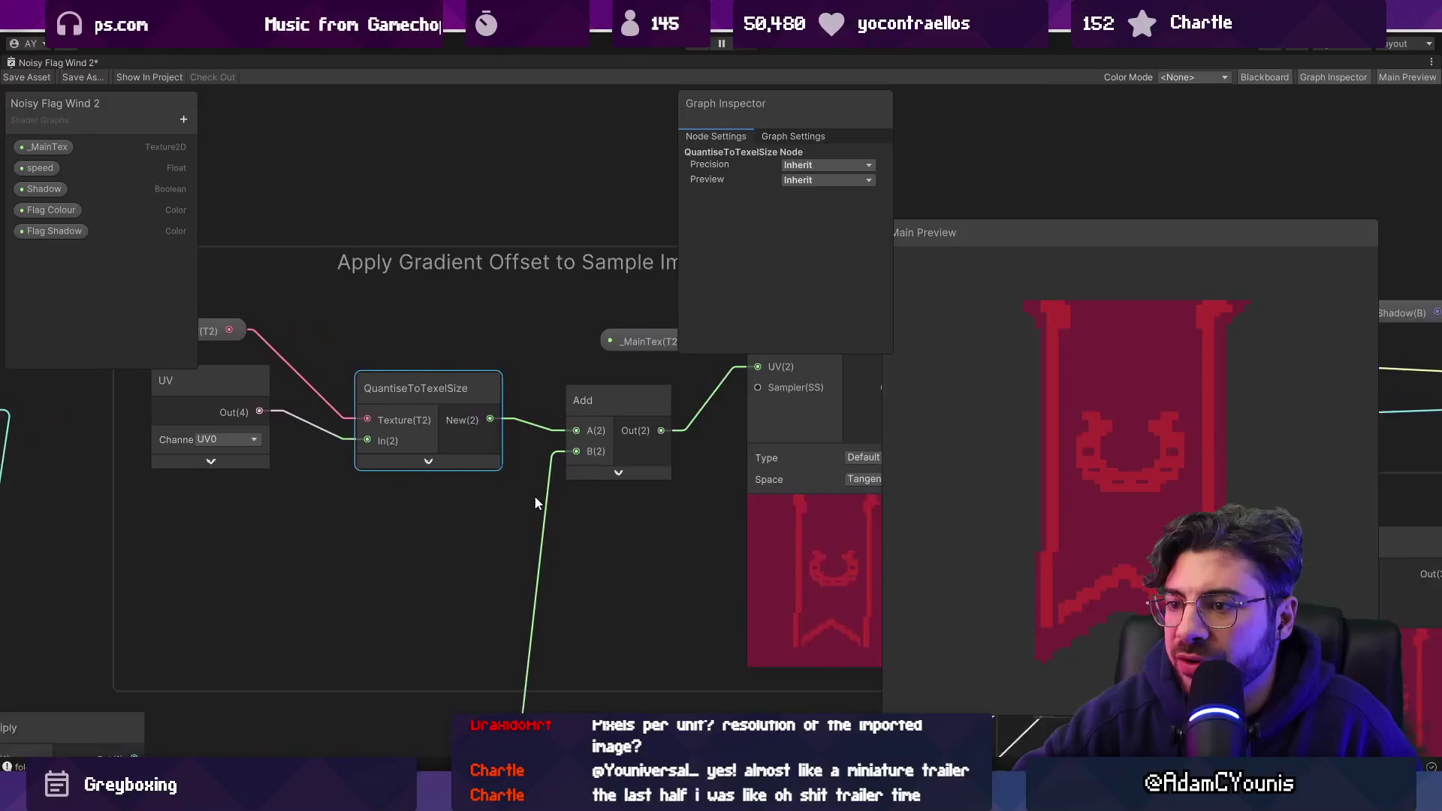
double_click(498, 448)
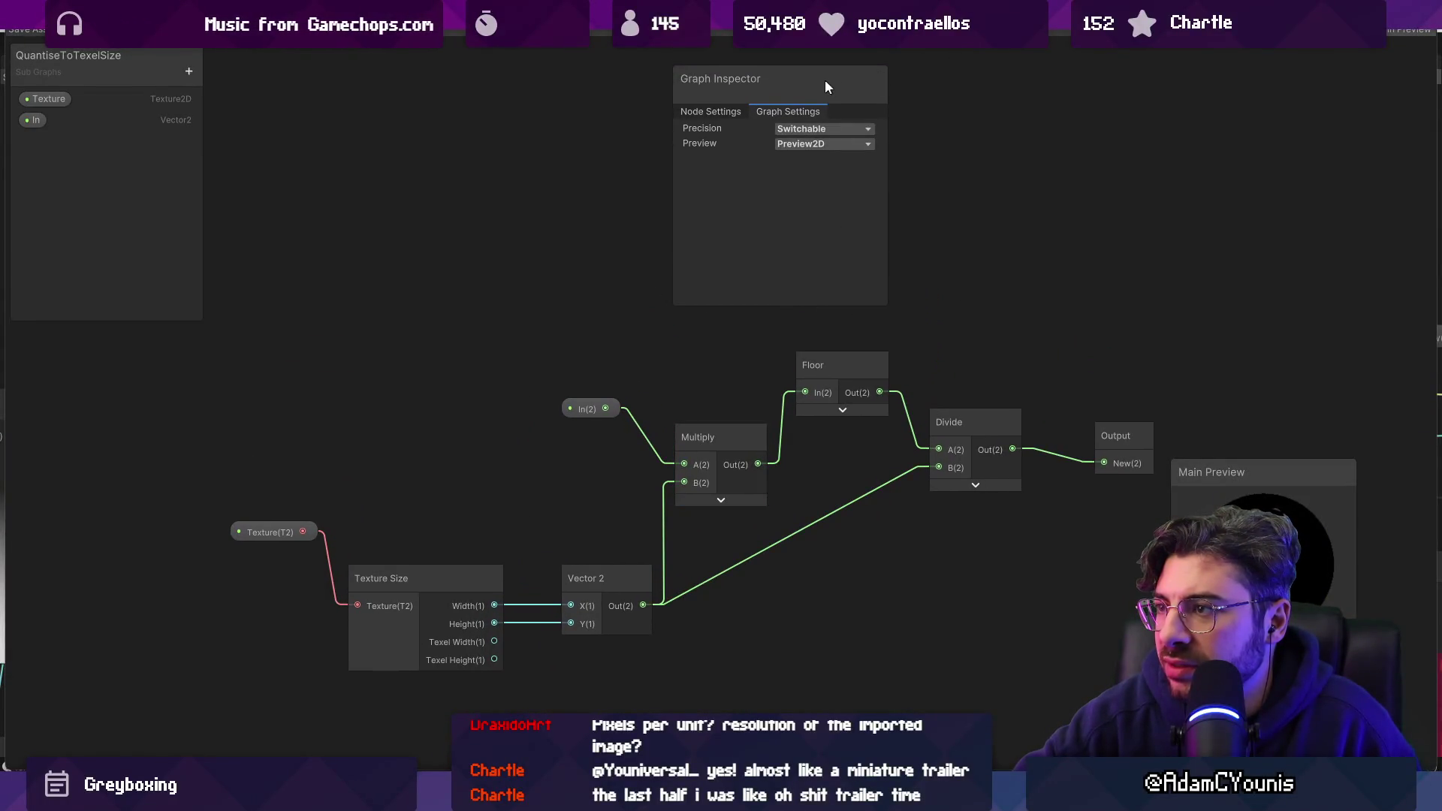
Move the Graph Inspector aside, then try searching 'int' and 'c' for a node from Multiply, and cancel.
left_click_drag(791, 49, 1268, 91)
scroll(901, 344, "up", 1)
left_click(623, 418)
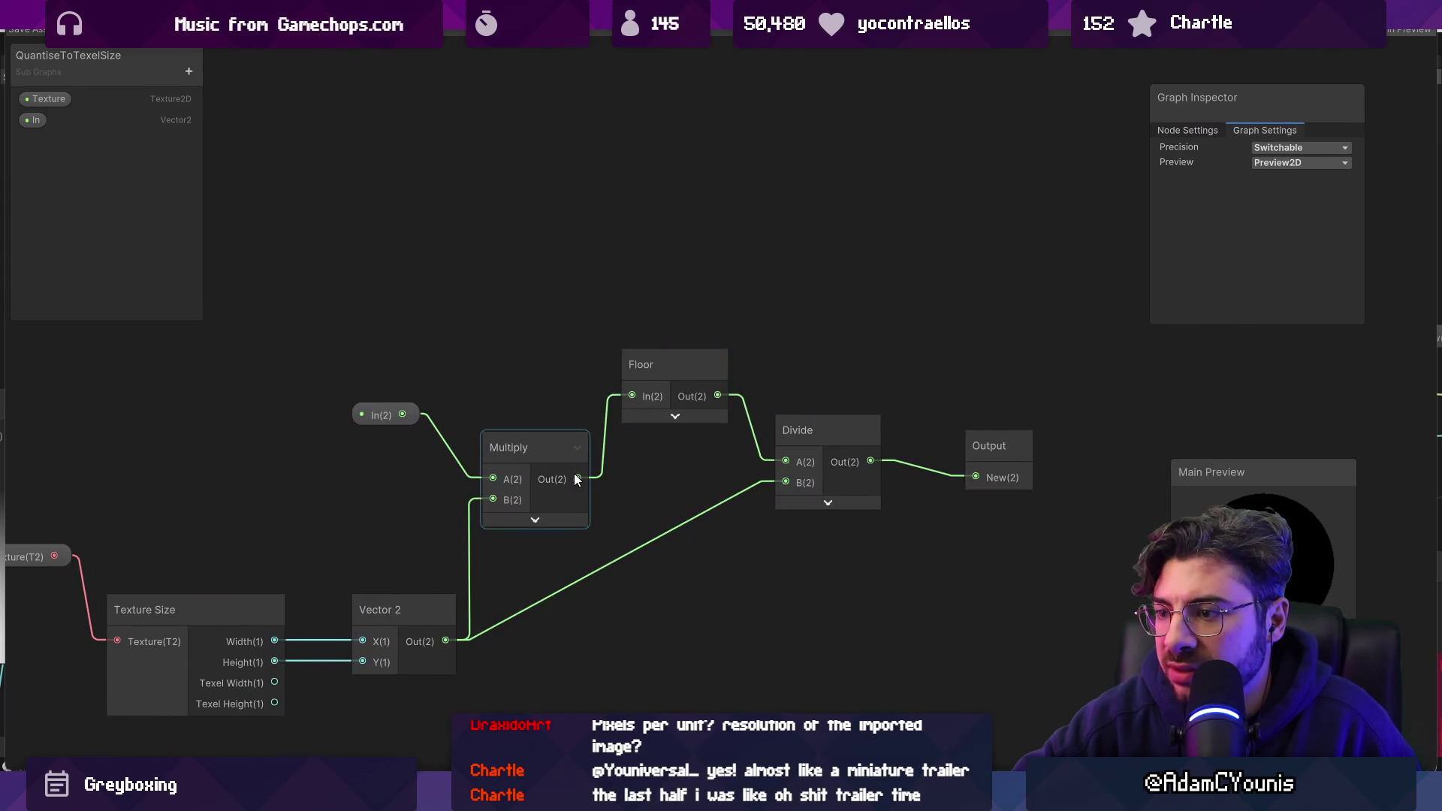
left_click_drag(577, 480, 583, 311)
type("int")
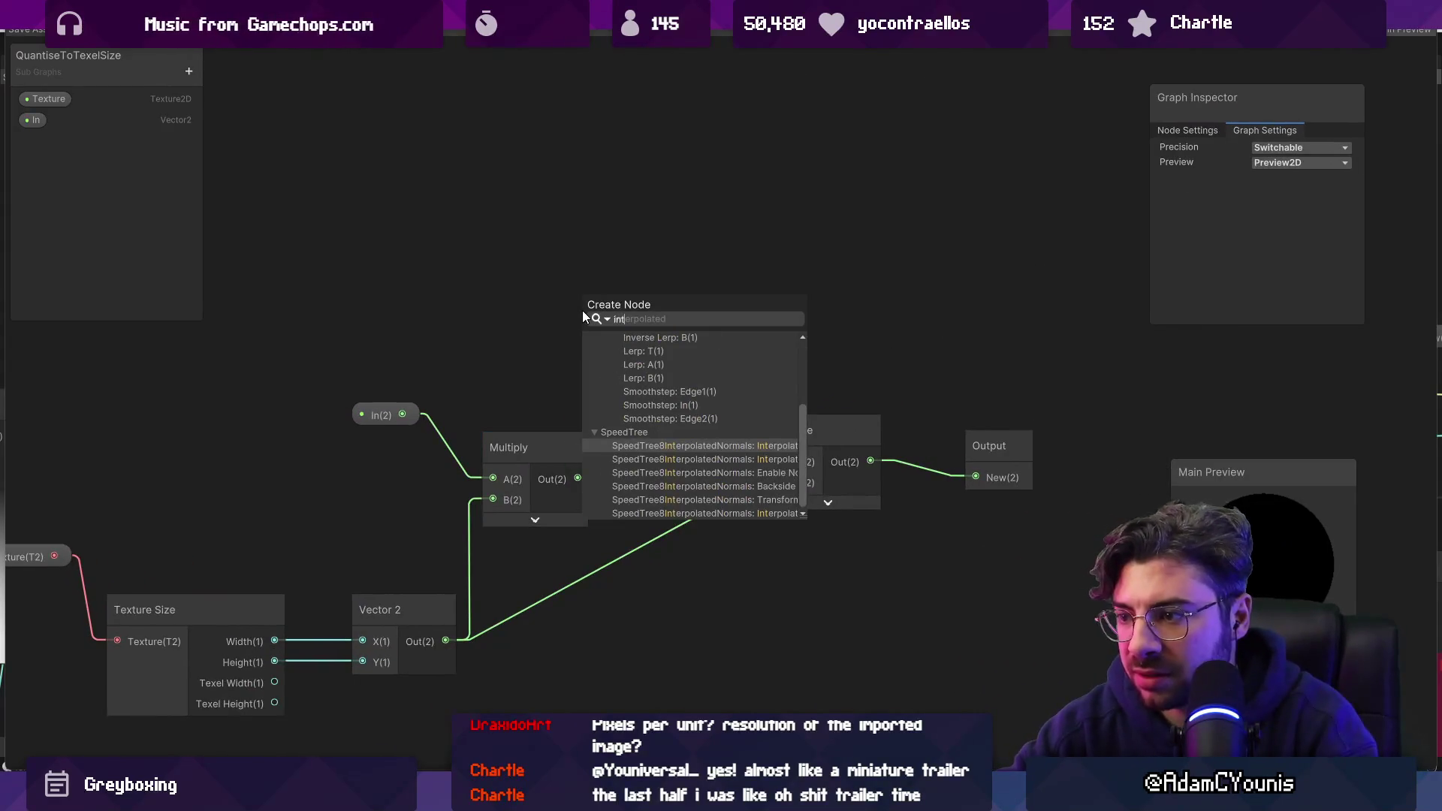
key("BackSpace")
key("BackSpace")
key("BackSpace")
type("cas")
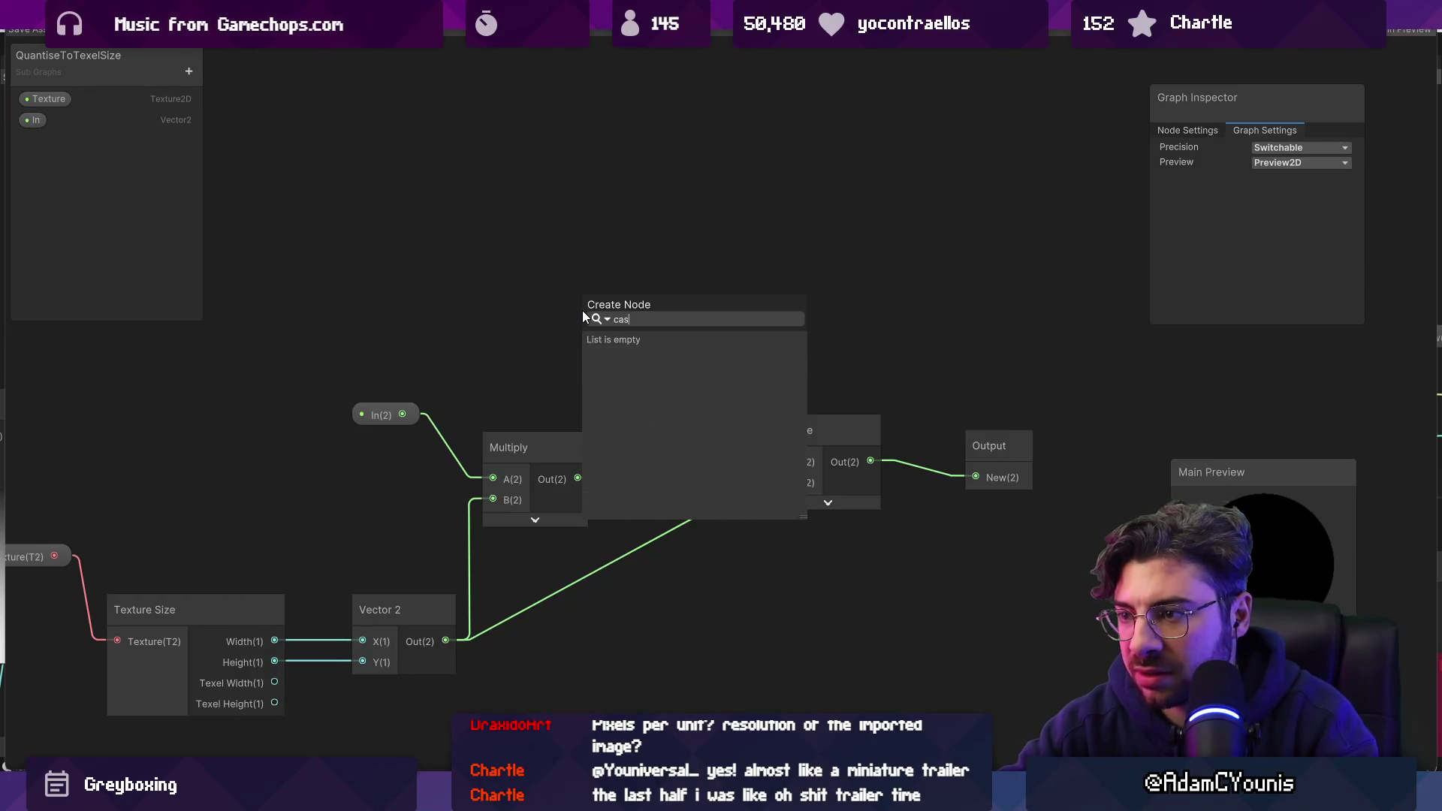
type("c")
key("Escape")
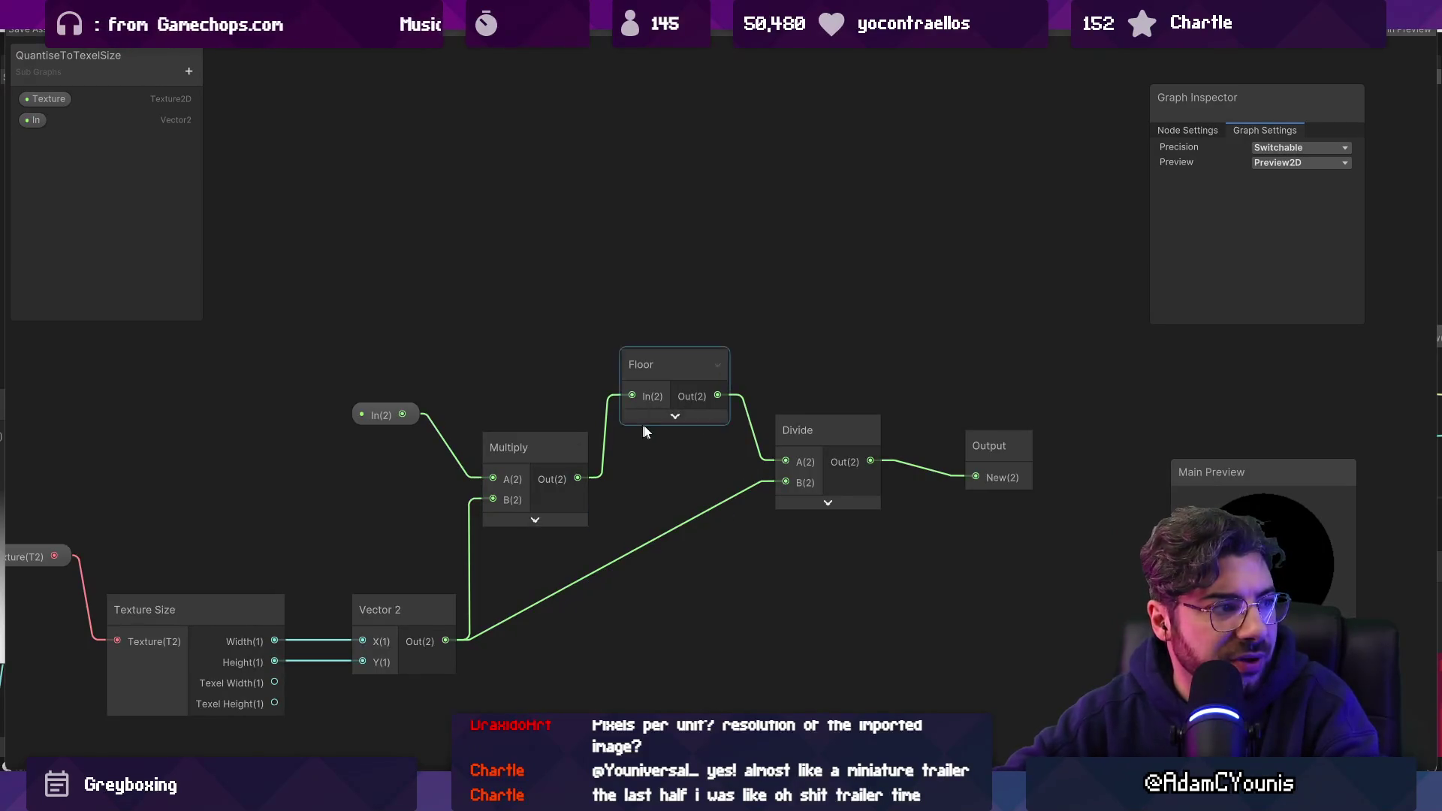
Select the Multiply, Floor and In nodes and pan the sub-graph to show the Texture input.
scroll(645, 432, "down", 2)
left_click(483, 383)
left_click_drag(866, 453, 859, 452)
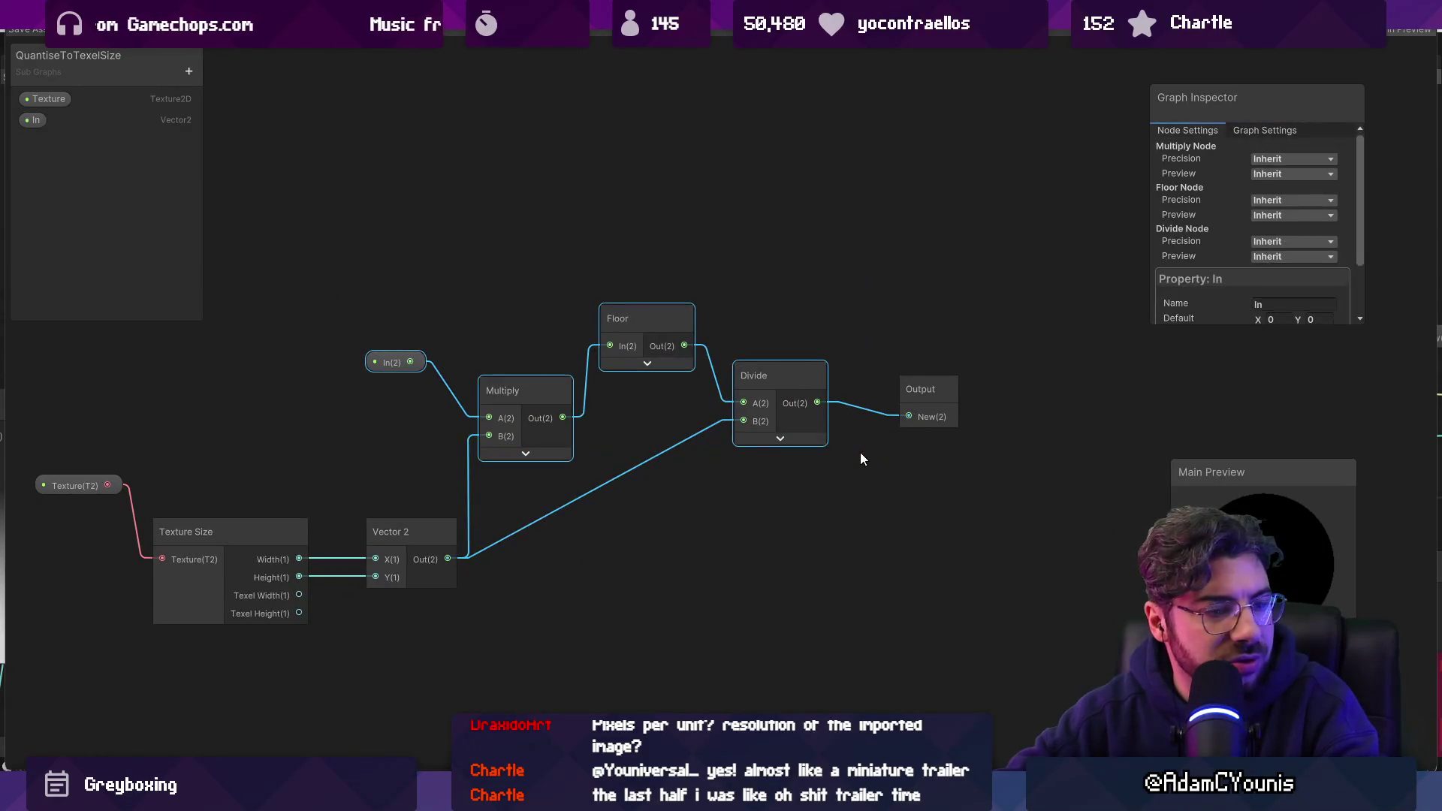
scroll(611, 440, "up", 1)
left_click(607, 426)
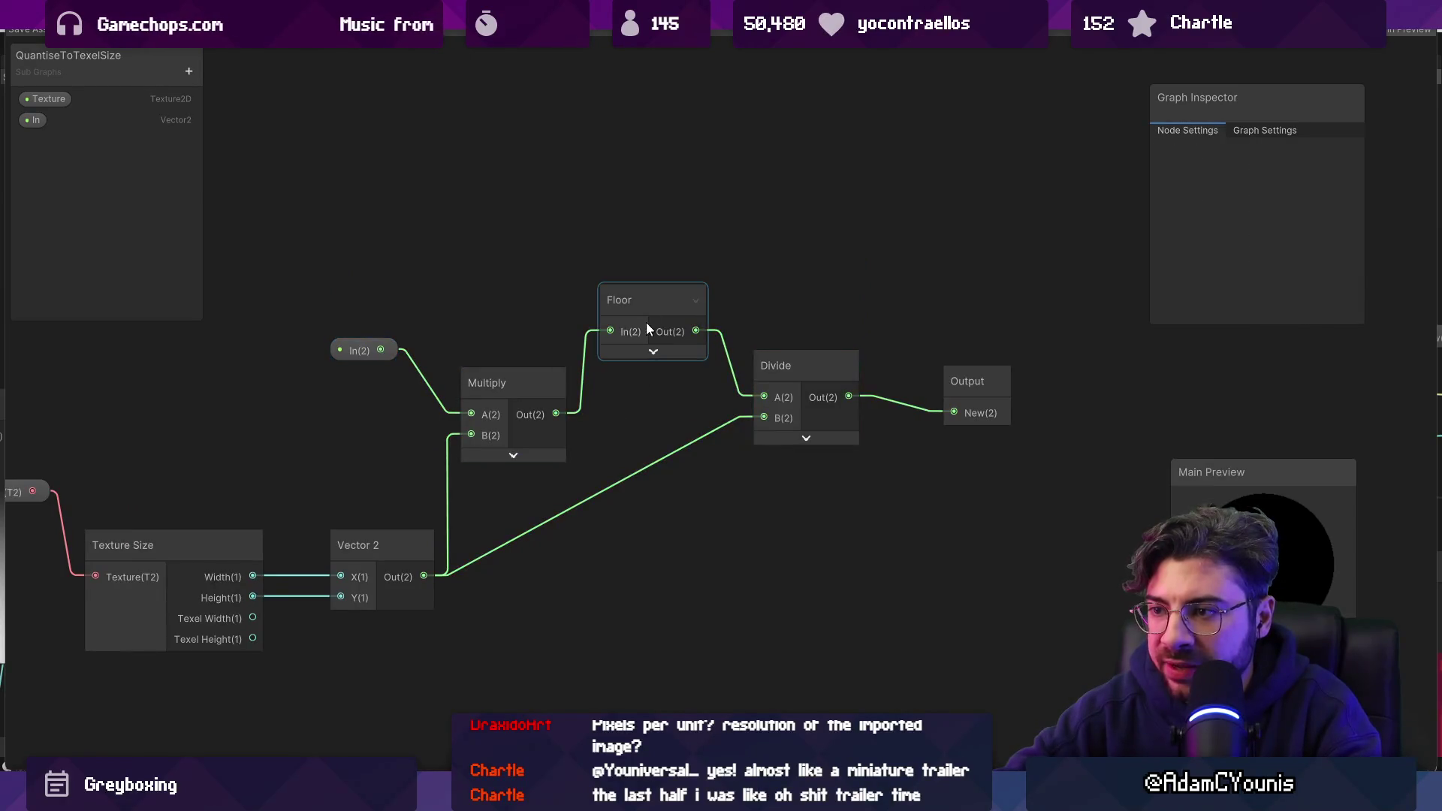
left_click(646, 322)
left_click(488, 403)
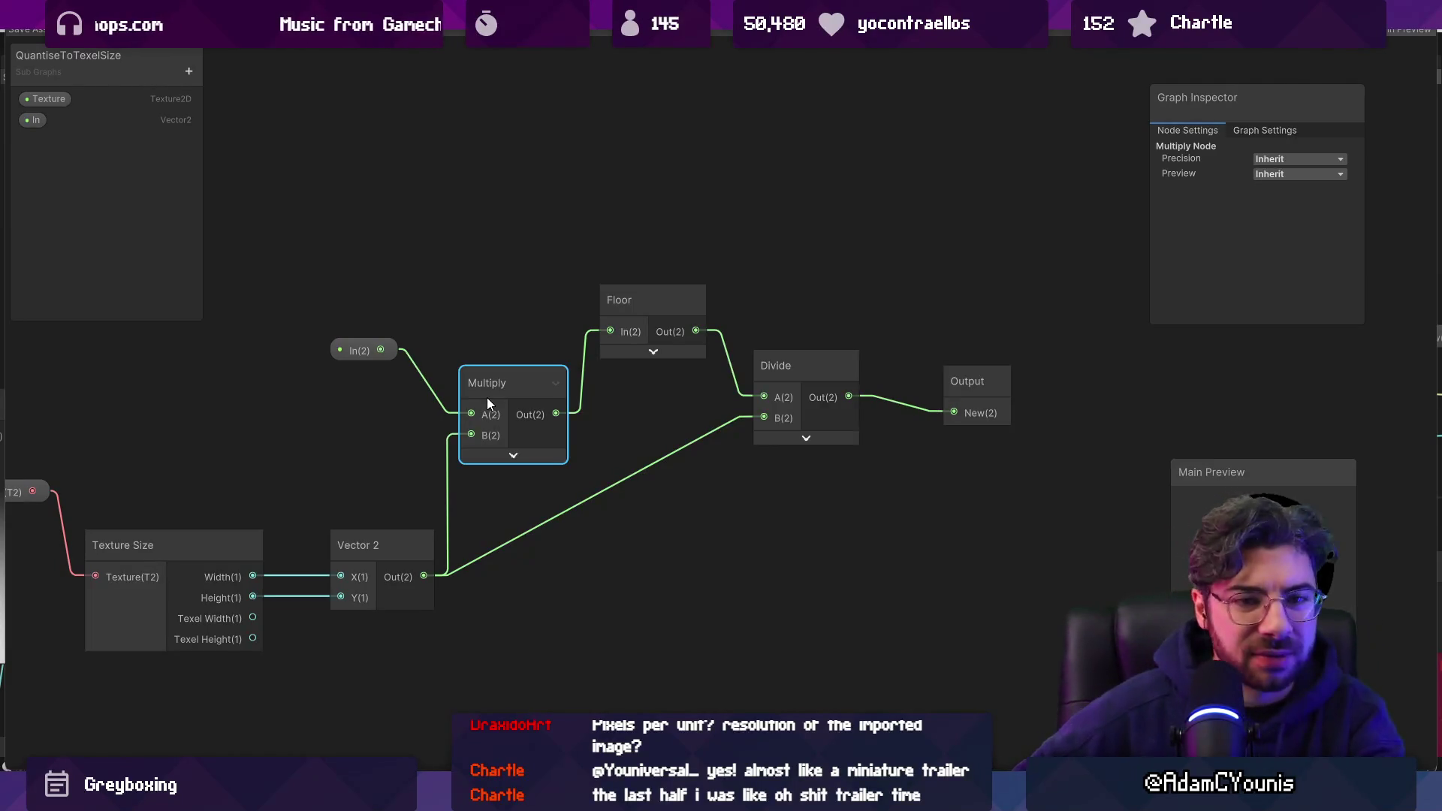
left_click(353, 354)
left_click_drag(305, 388, 580, 399)
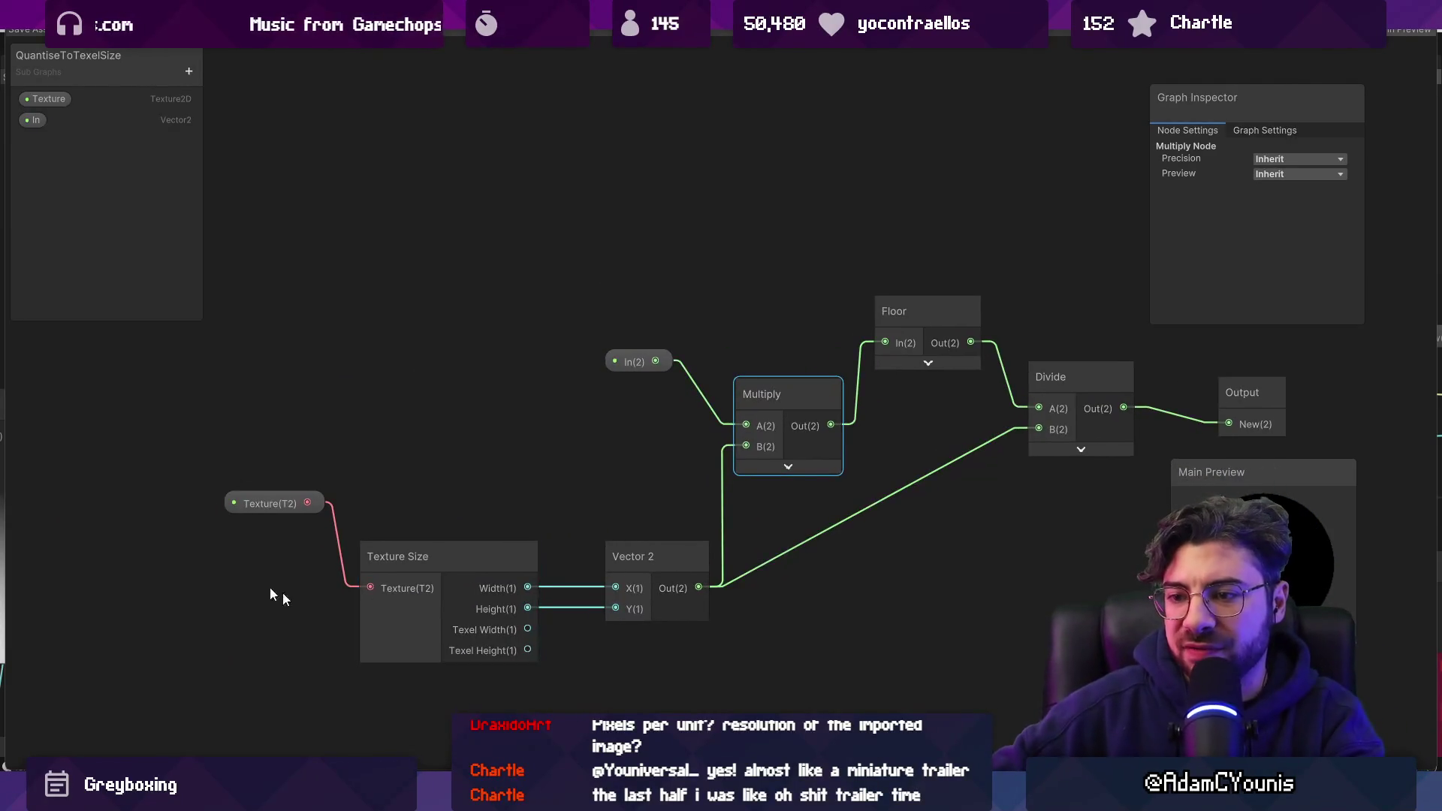
left_click_drag(389, 554, 378, 462)
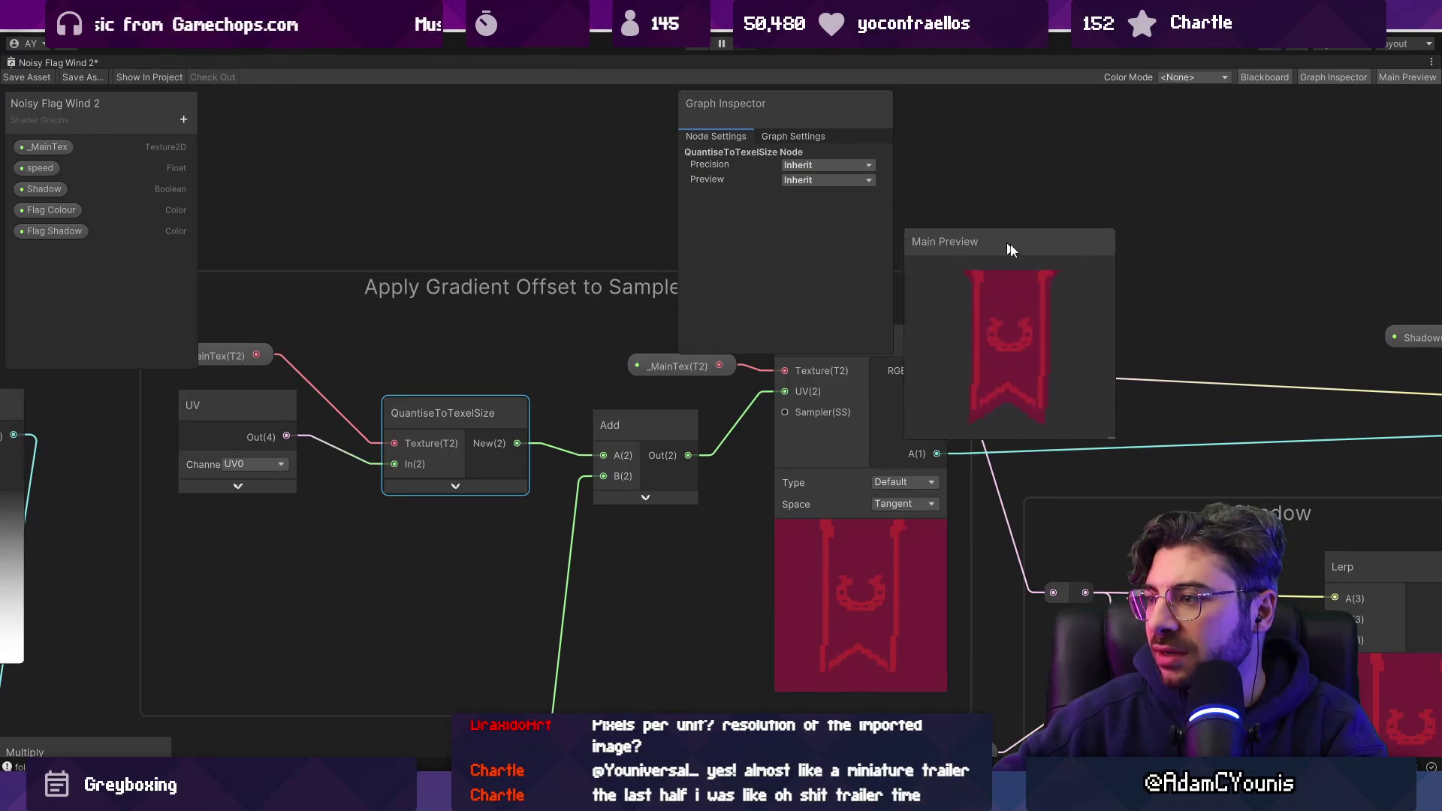
Move the flag preview aside and add a Multiply node fed by the UV output.
left_click_drag(1009, 250, 1231, 497)
mouse_move(278, 445)
left_mouse_down()
mouse_move(452, 526)
mouse_move(502, 589)
left_mouse_up()
type("mujlt")
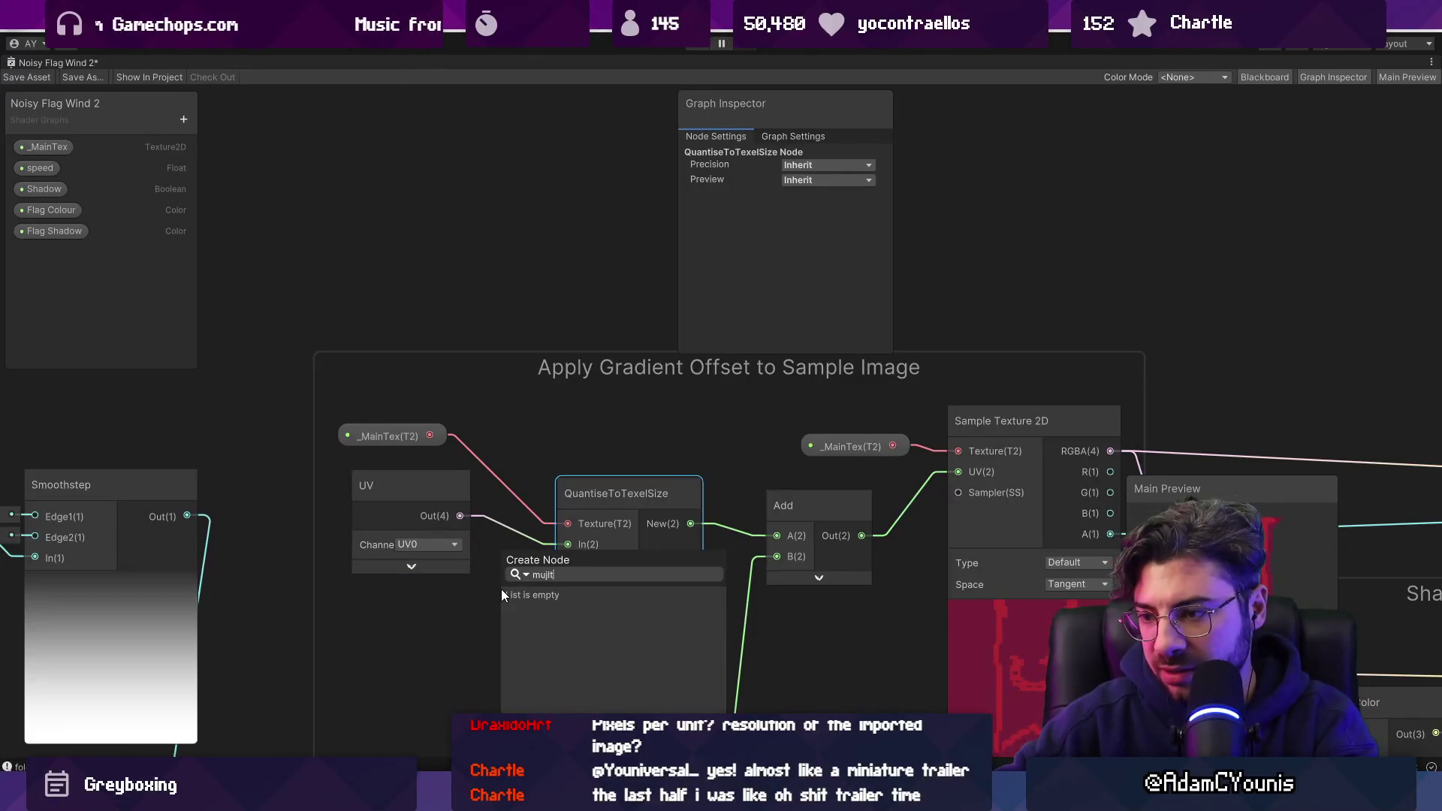
key("BackSpace")
key("BackSpace")
key("BackSpace")
key("Return")
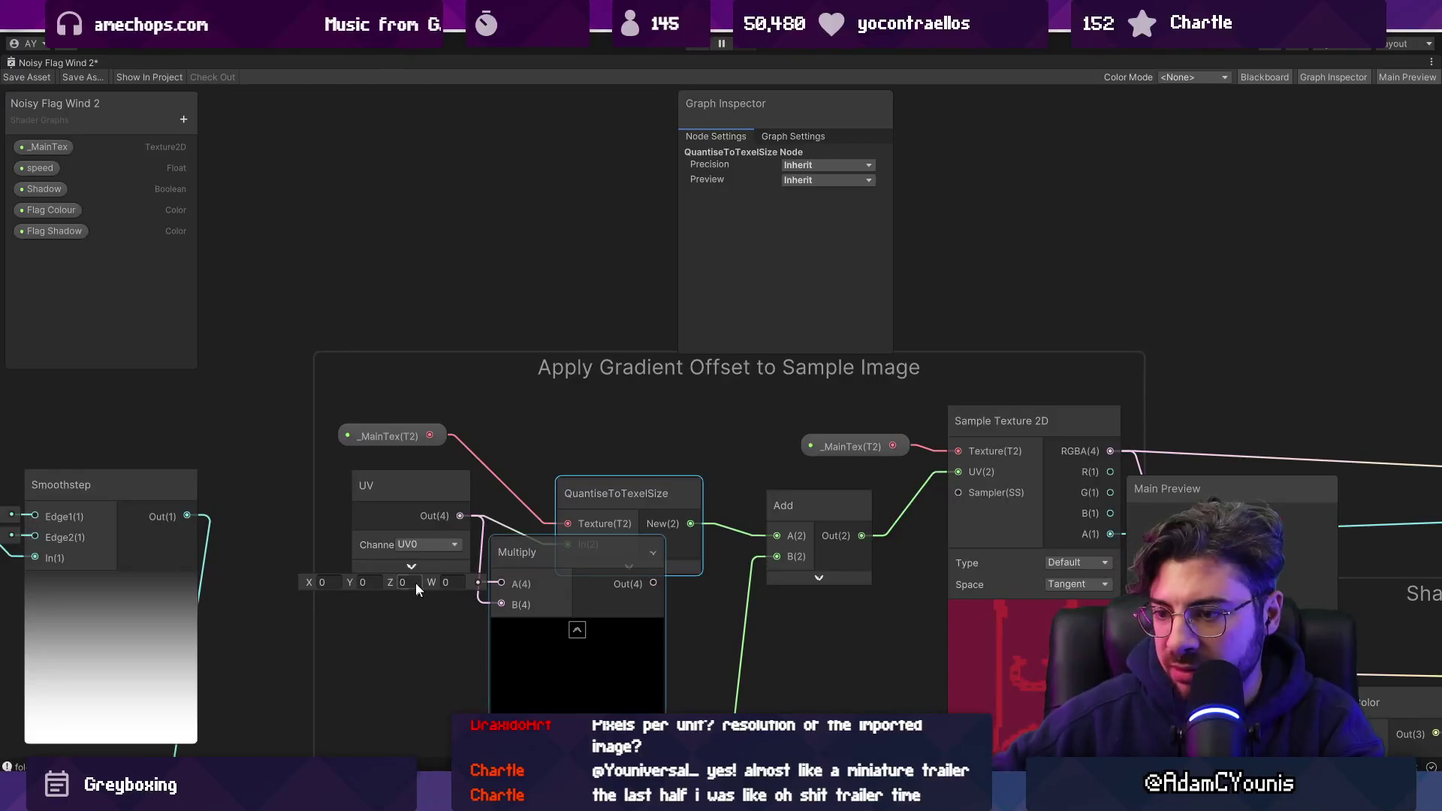
Add a Float node and arrange it with the Multiply inside the Apply Gradient Offset group.
right_click(303, 637)
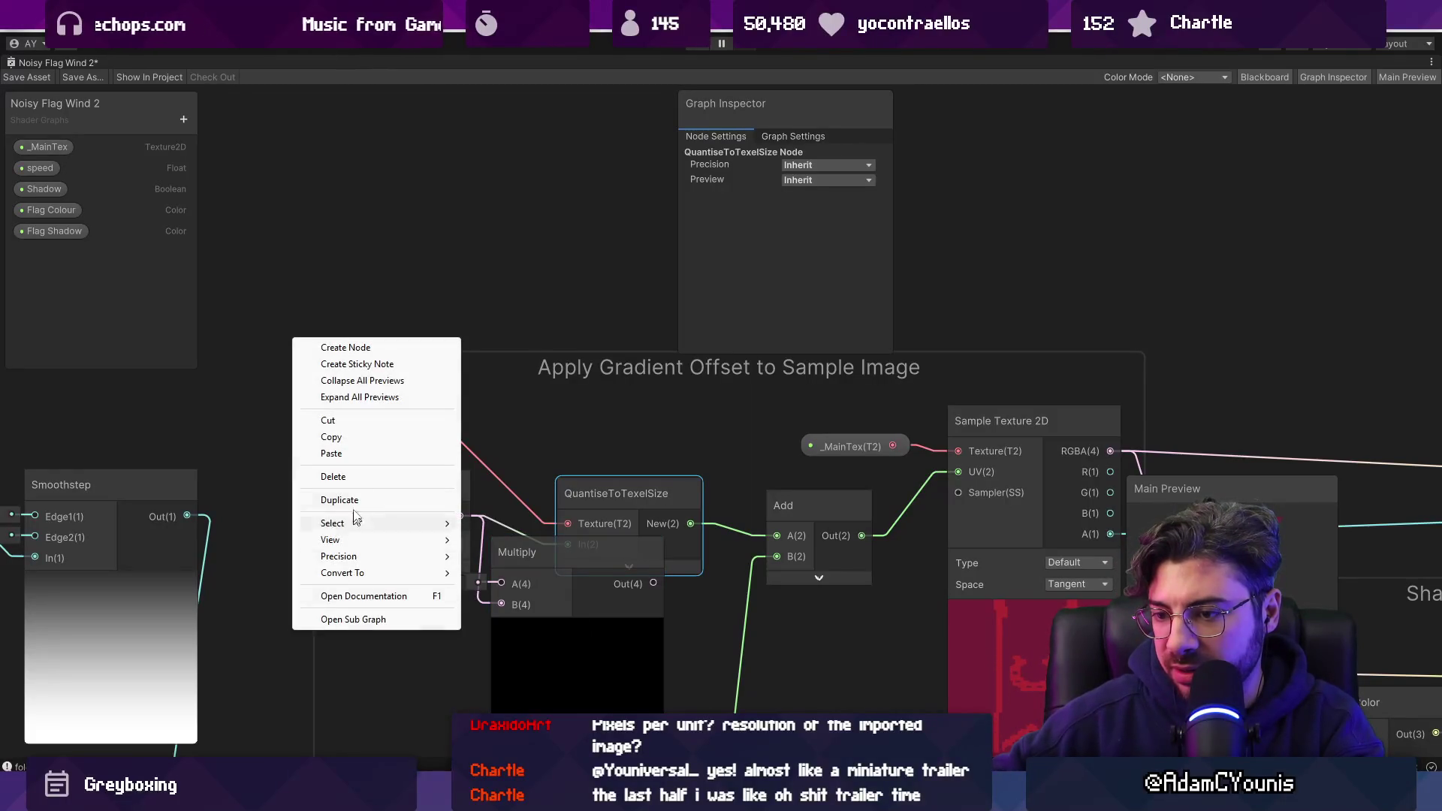
left_click(381, 348)
type("float")
key("Return")
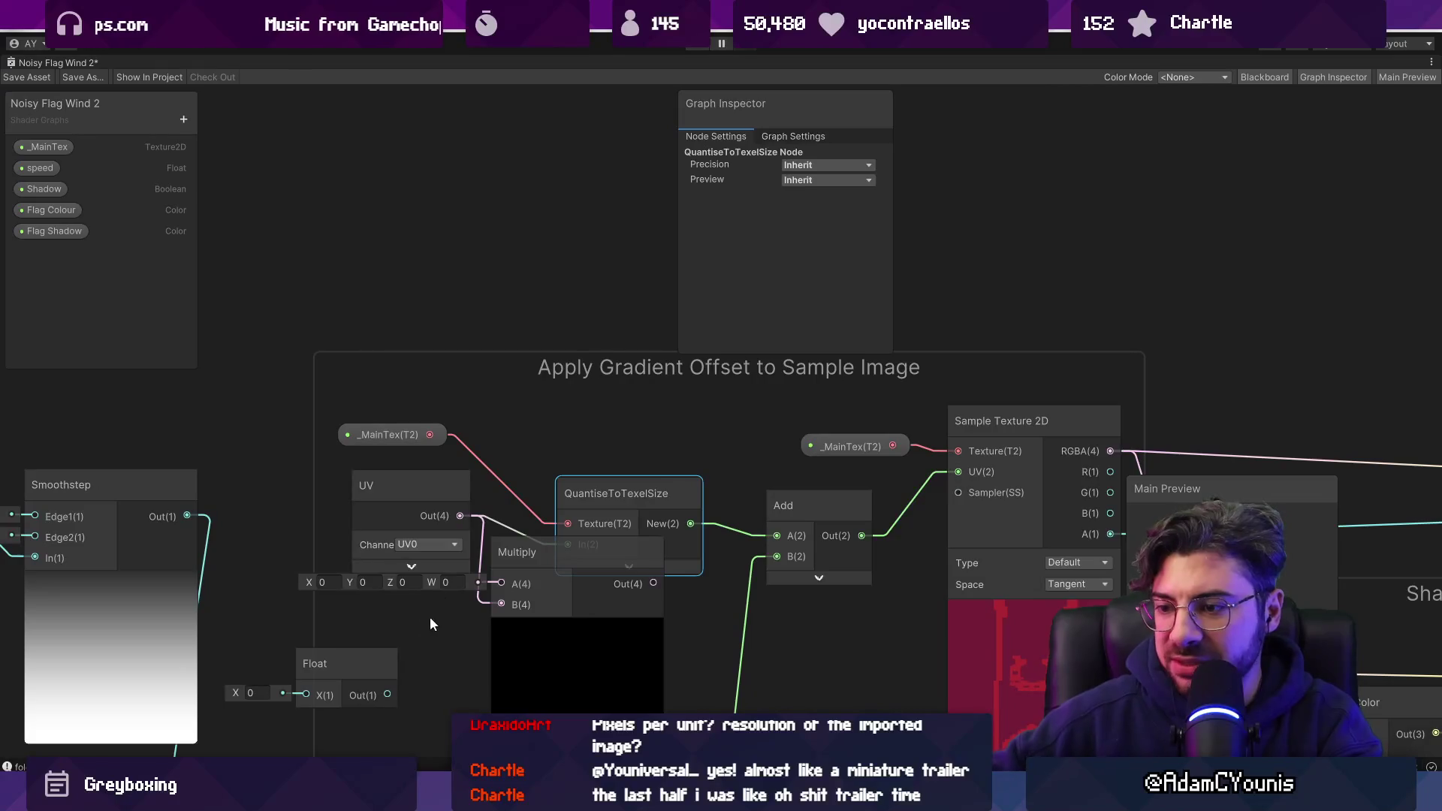
left_click_drag(368, 667, 413, 662)
left_click_drag(506, 535, 606, 264)
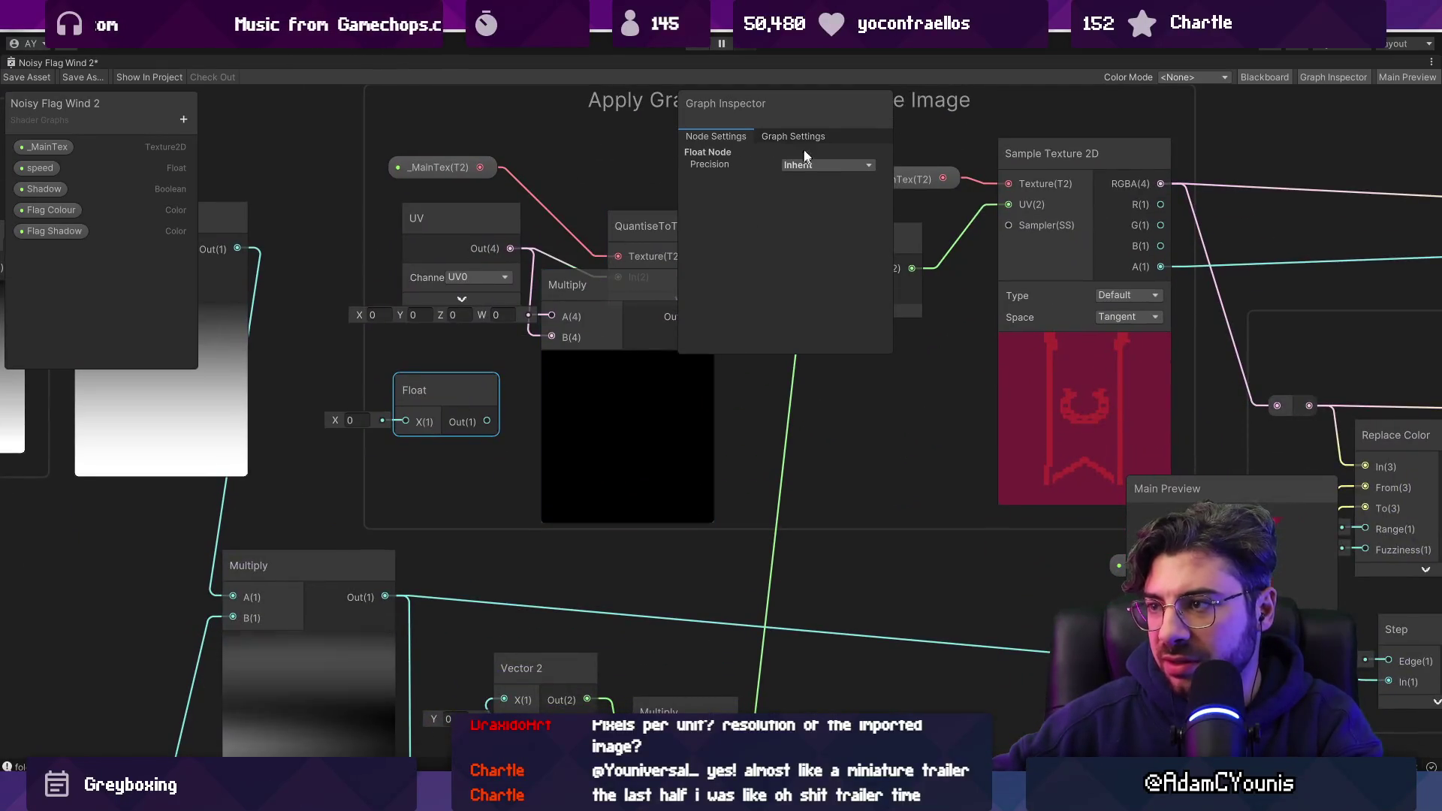
left_click_drag(804, 155, 1314, 168)
mouse_move(597, 285)
left_mouse_down()
mouse_move(575, 360)
mouse_move(584, 400)
left_mouse_up()
Wire UV into Multiply A and Float into Multiply B, setting the Float to 100.
mouse_move(460, 496)
left_mouse_down()
mouse_move(529, 440)
mouse_move(484, 472)
left_mouse_up()
left_click_drag(483, 321, 531, 434)
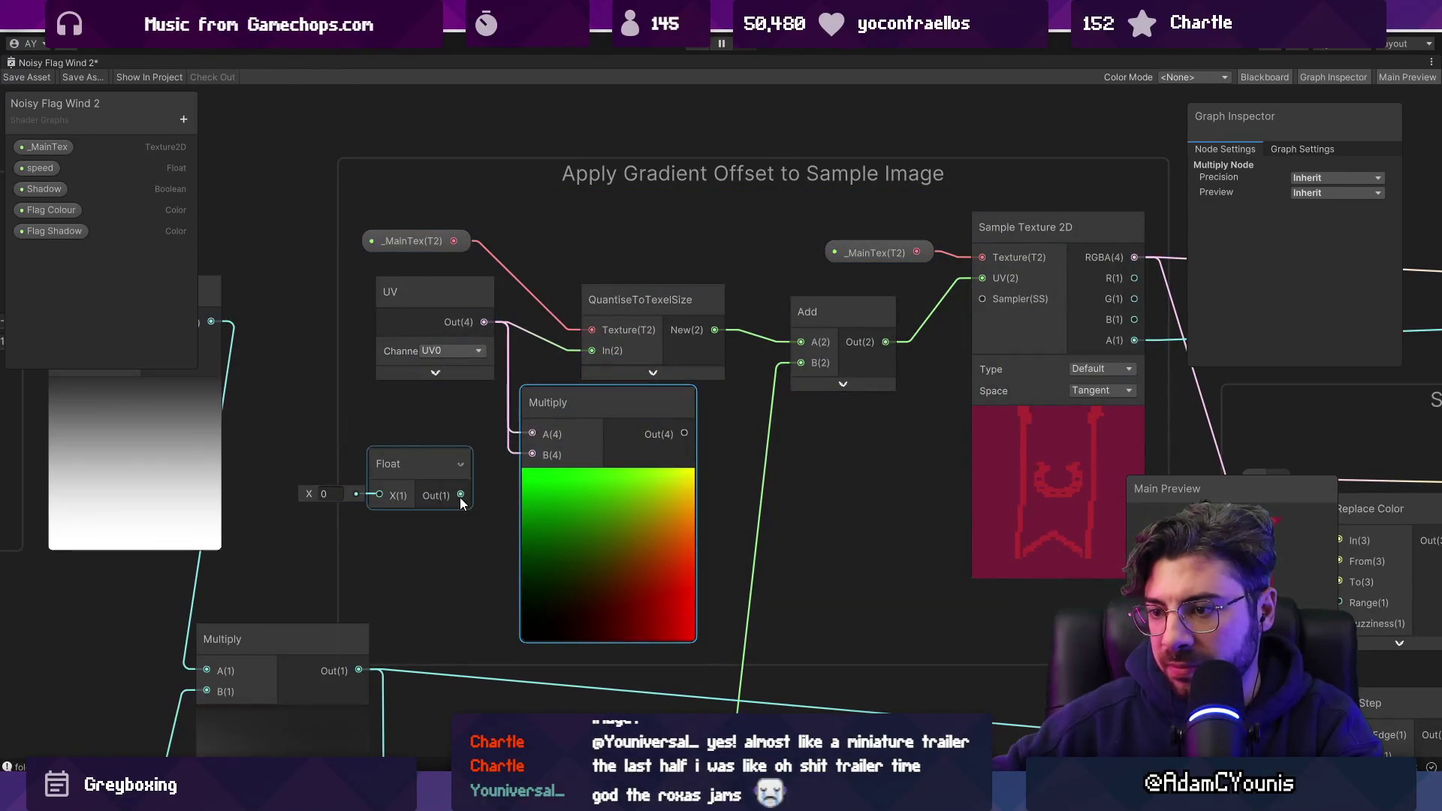
left_click_drag(460, 495, 533, 455)
left_click(331, 493)
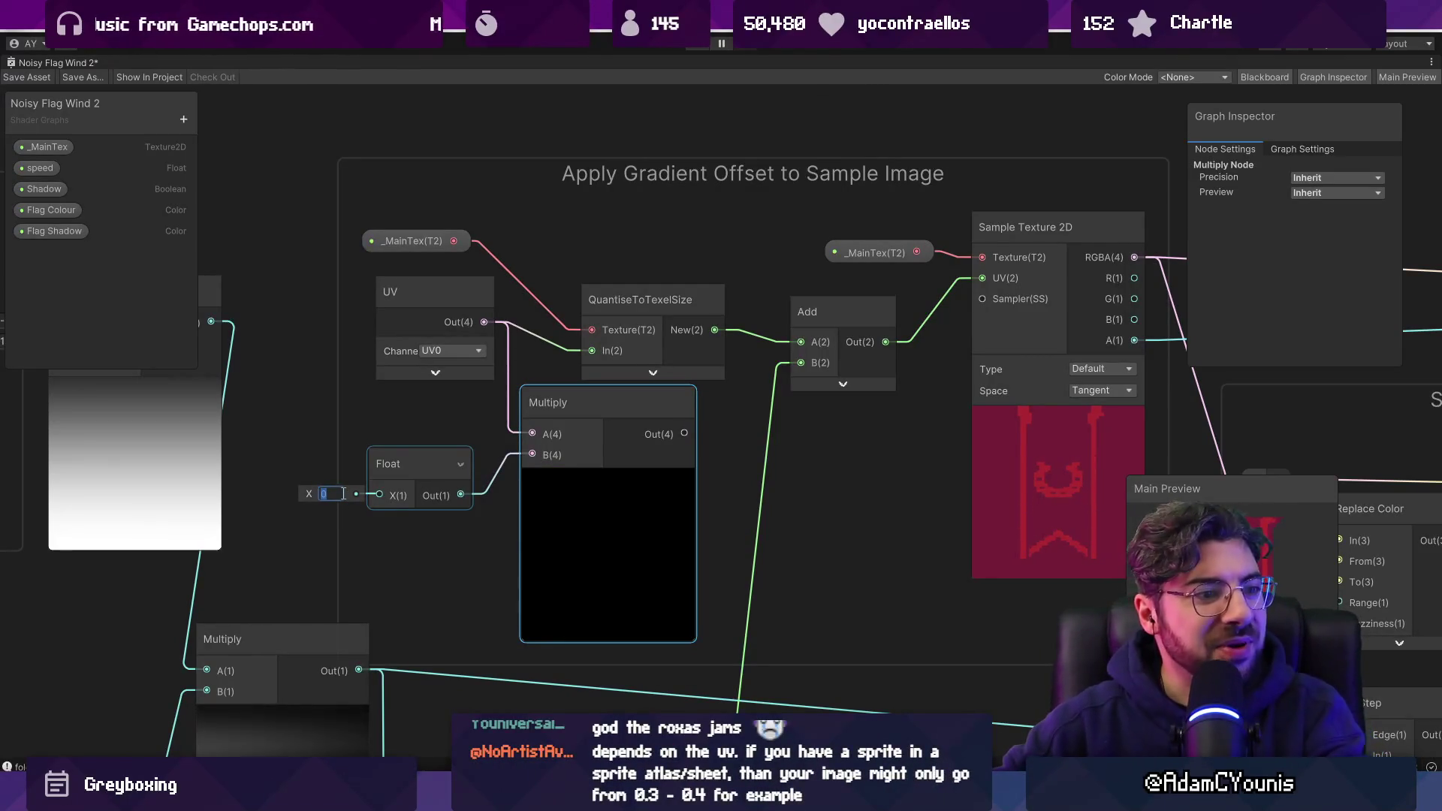
type("100")
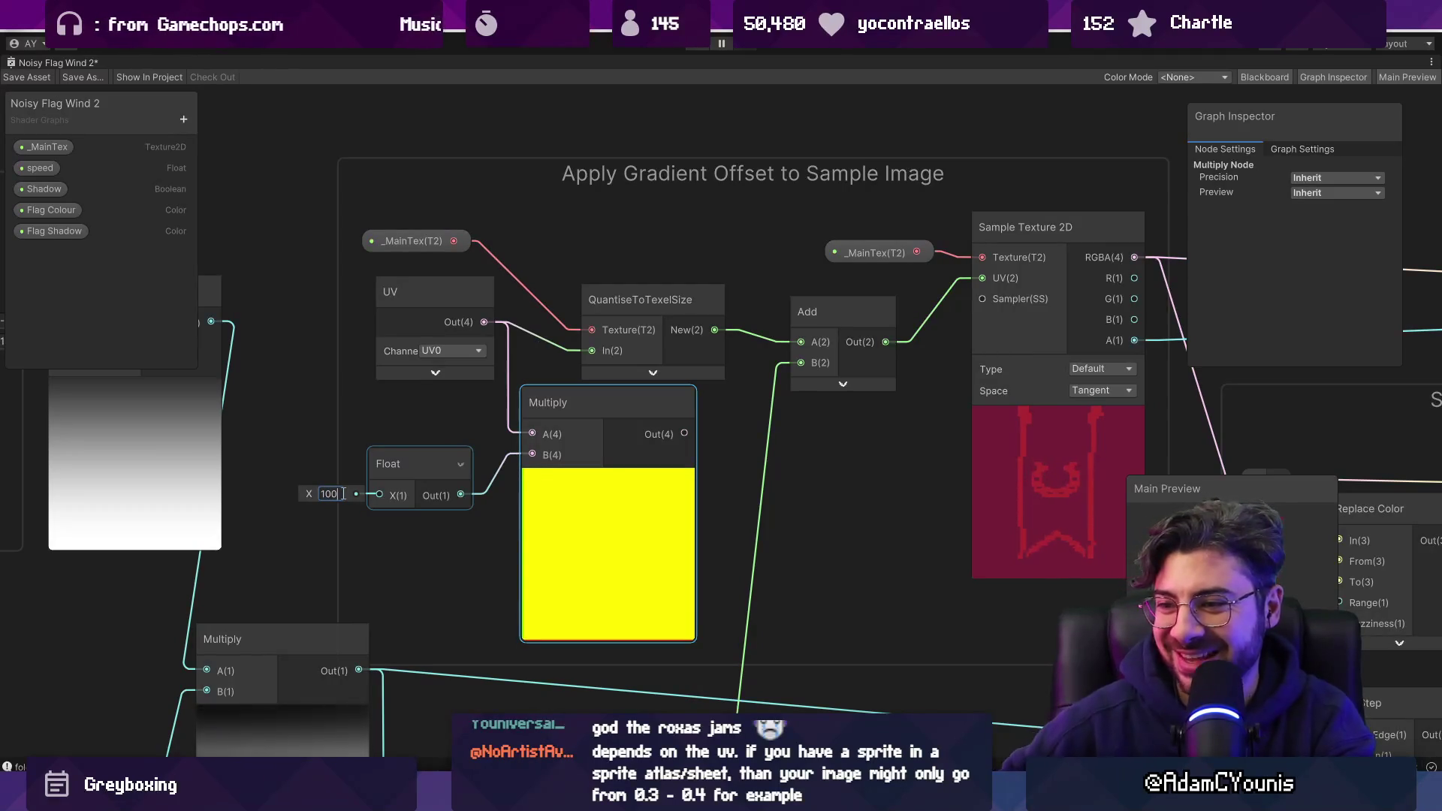
left_click(603, 499)
left_click_drag(573, 451, 572, 479)
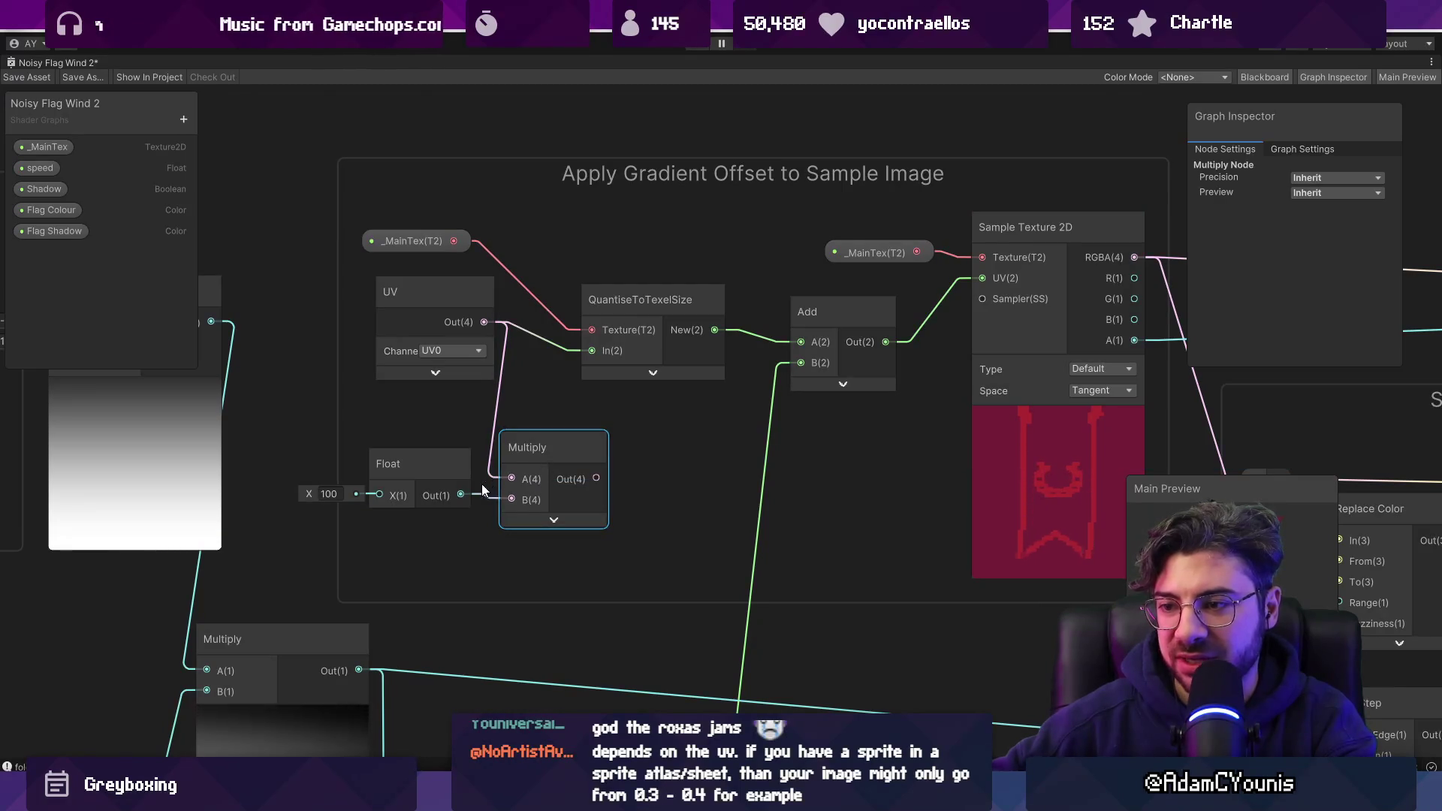
Add a Floor node after the Multiply, followed by a Divide node fed by Floor.
left_click_drag(588, 480, 650, 481)
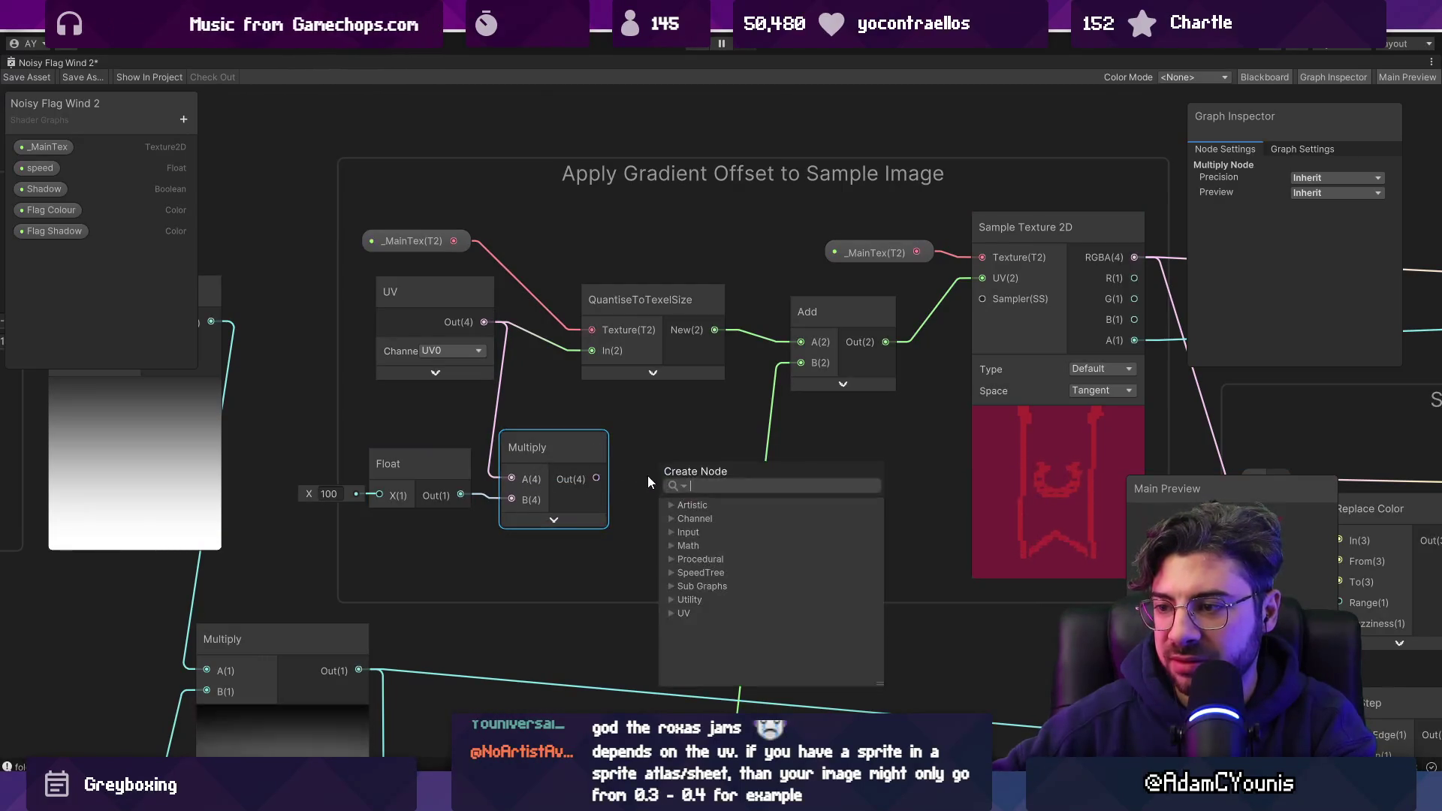
type("floor")
key("Return")
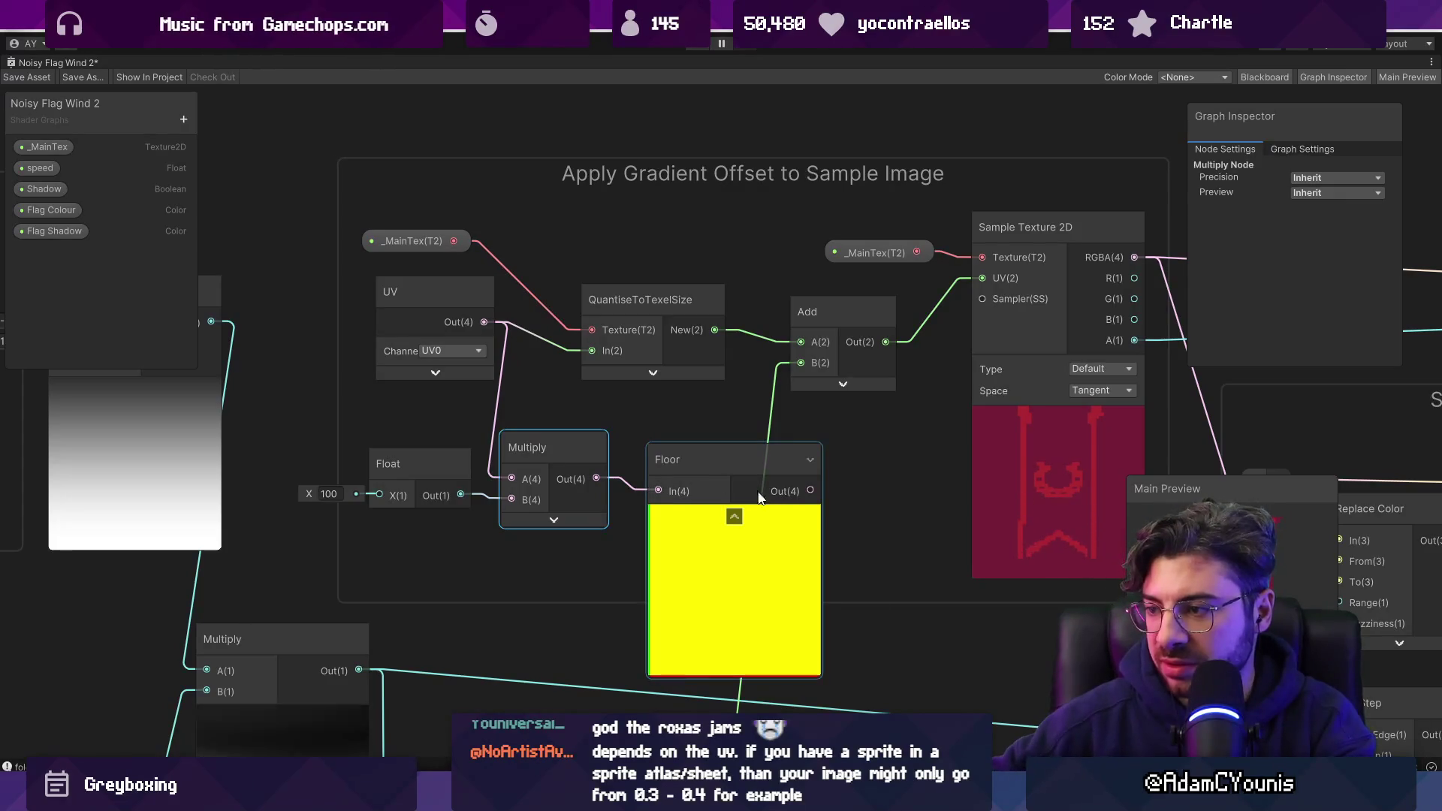
key("space")
key("Escape")
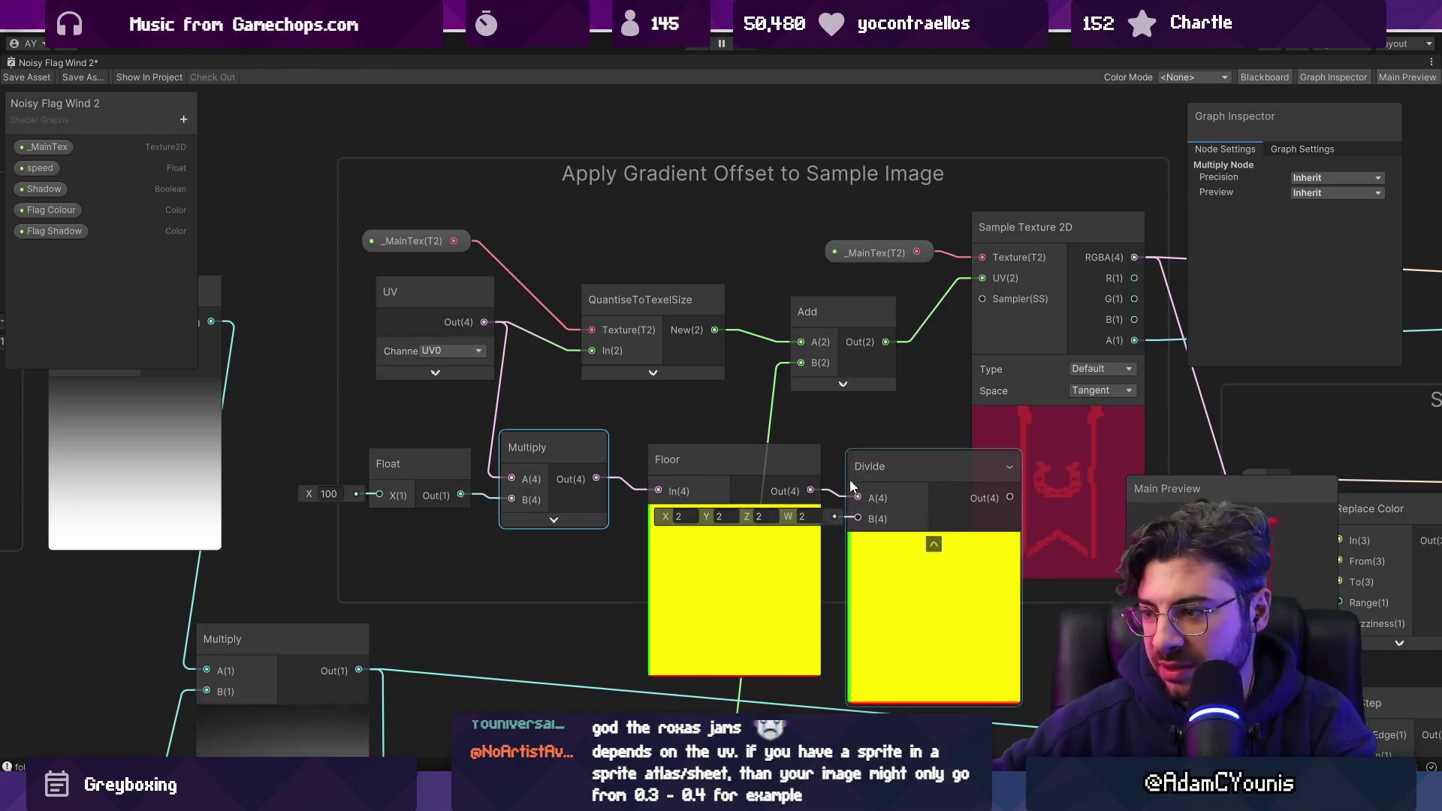
left_click_drag(735, 468, 691, 437)
left_click(720, 505)
Connect the Float 100 into Divide B and the Divide result into the texture sample's UV.
left_click_drag(919, 460, 818, 436)
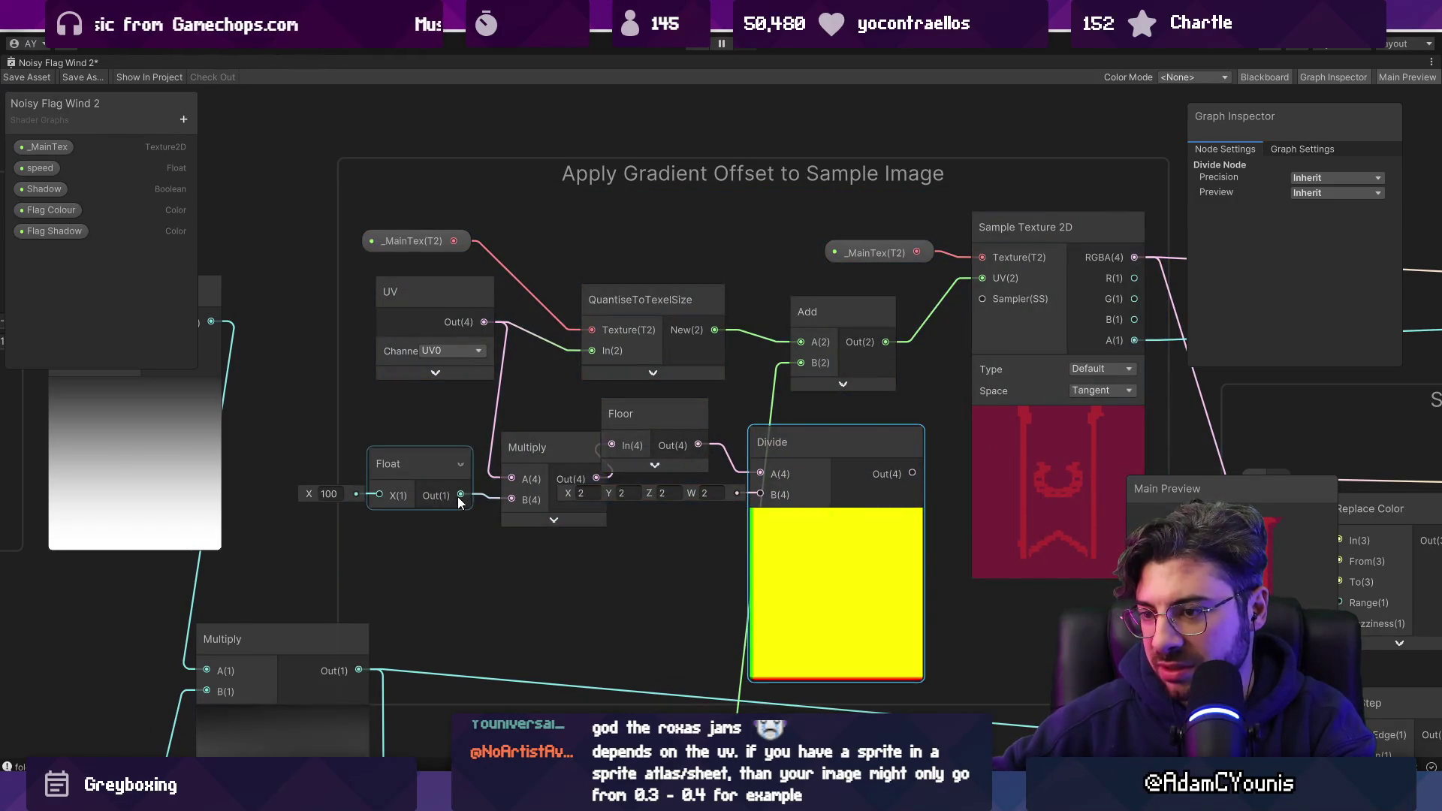
left_click_drag(744, 507, 760, 494)
left_click_drag(914, 473, 985, 280)
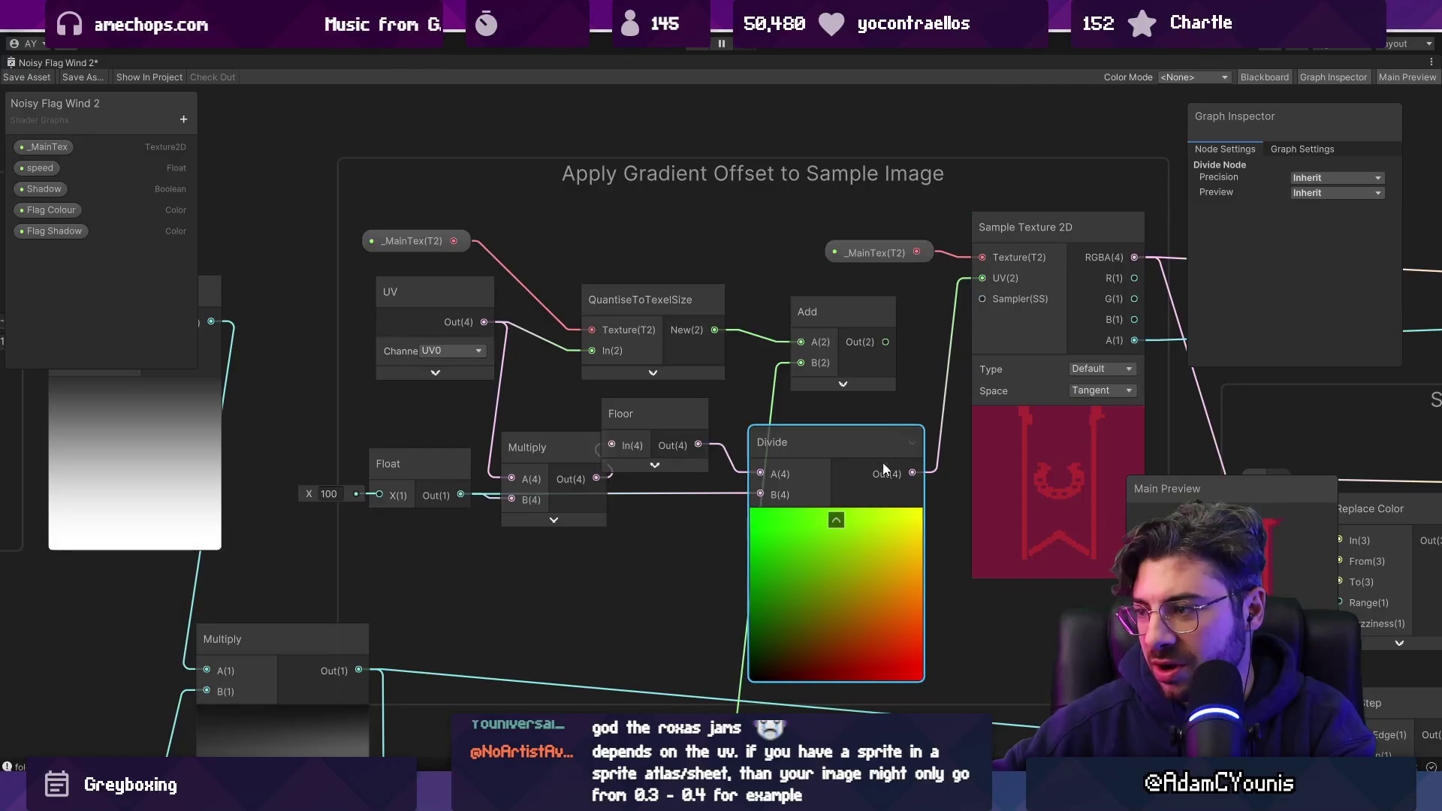
scroll(1102, 538, "up", 5)
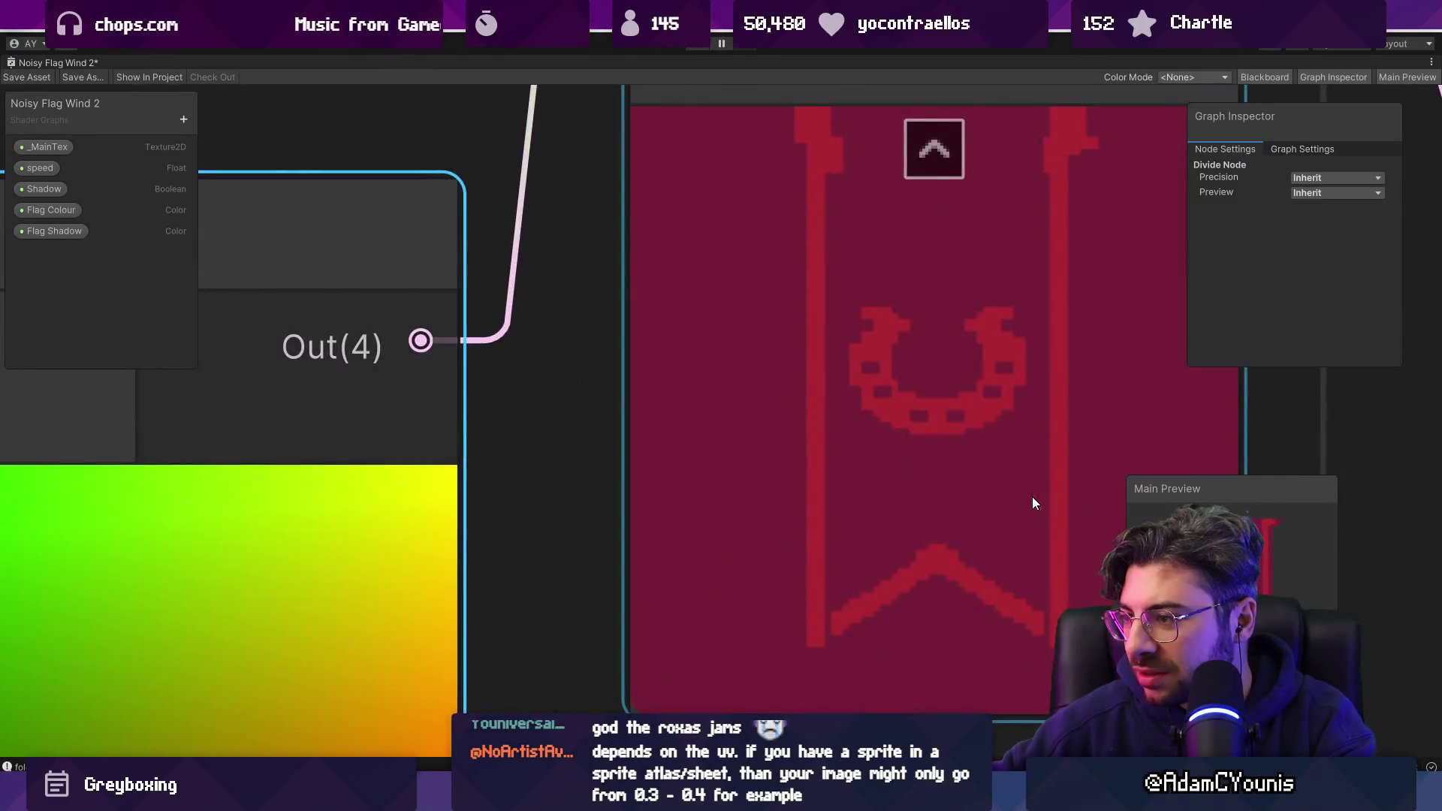
scroll(1032, 497, "down", 4)
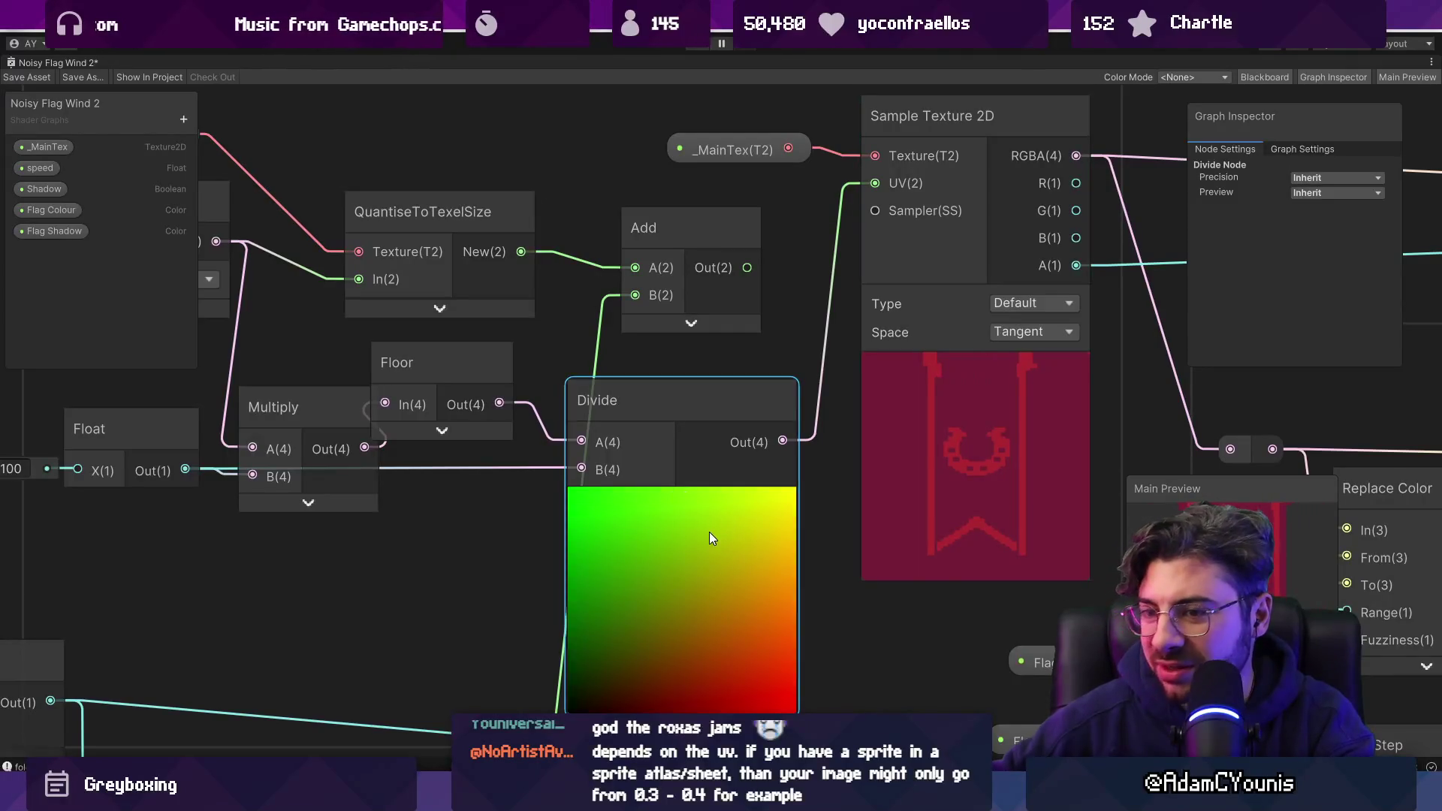
Delete the Divide, Floor and Multiply nodes beside QuantiseToTexelSize.
left_click_drag(709, 532, 860, 550)
key("Delete")
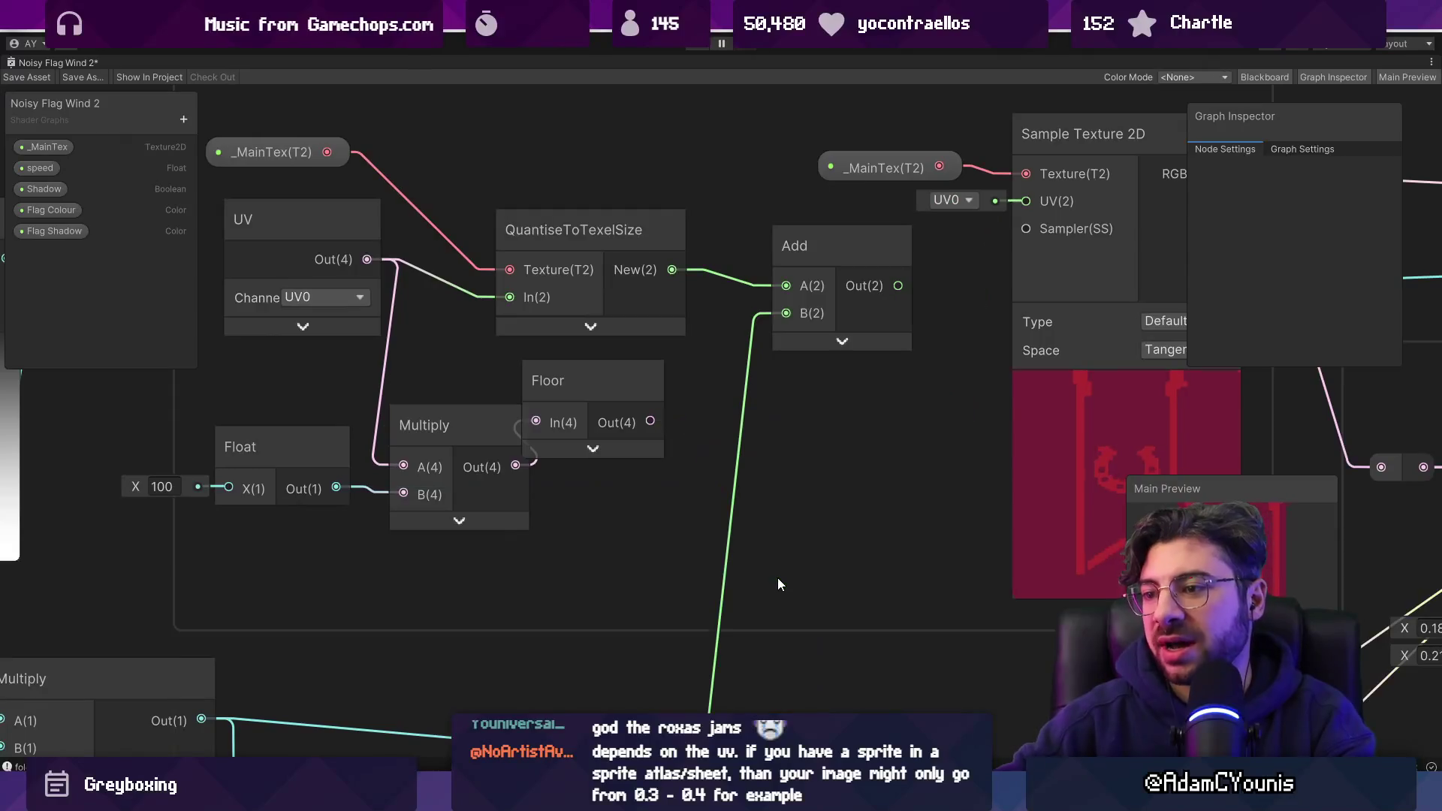
left_click(601, 379)
key("Delete")
left_click(471, 424)
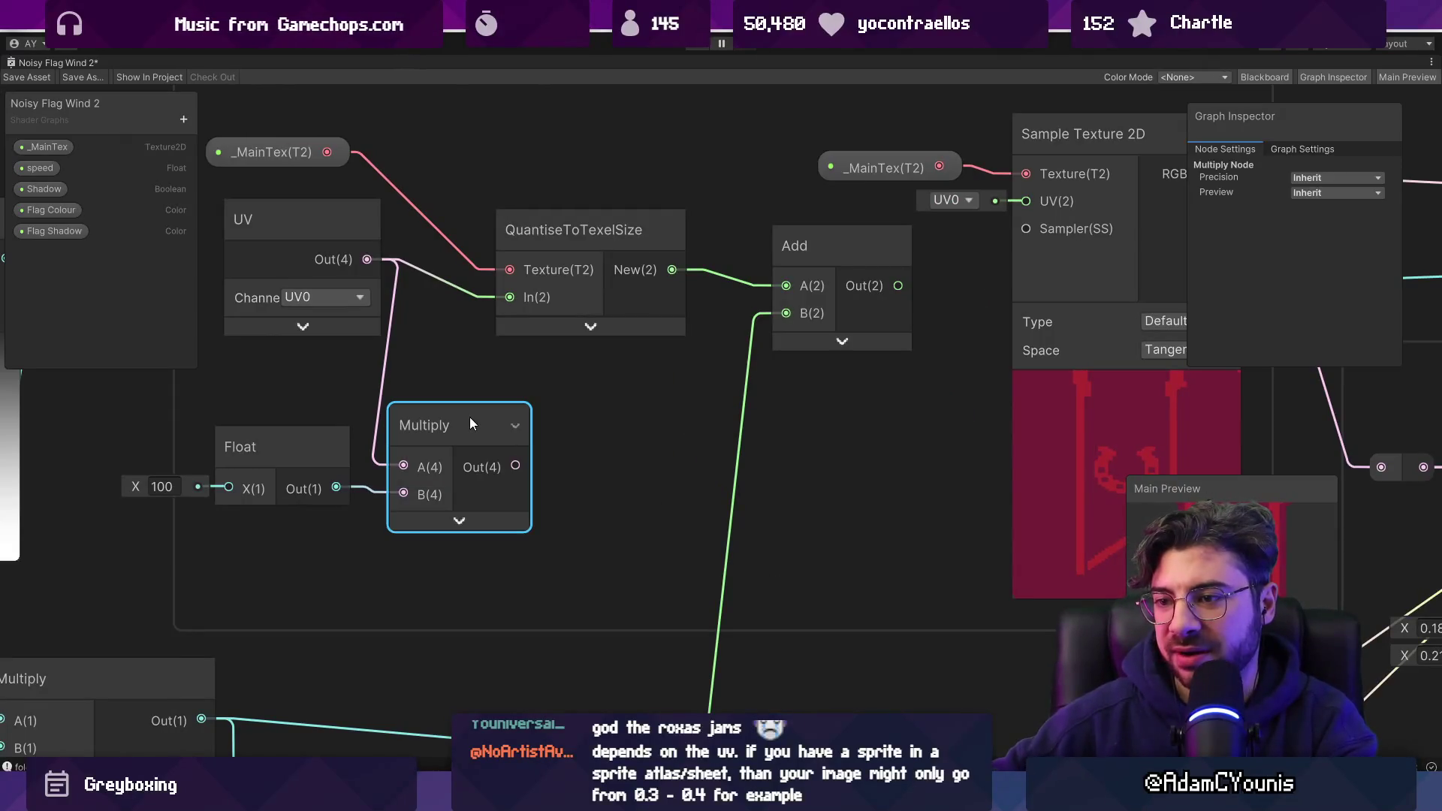
key("Delete")
Save the Noisy Flag Wind 2 graph with Ctrl+S and select the QuantiseToTexelSize node.
left_click_drag(877, 322, 718, 362)
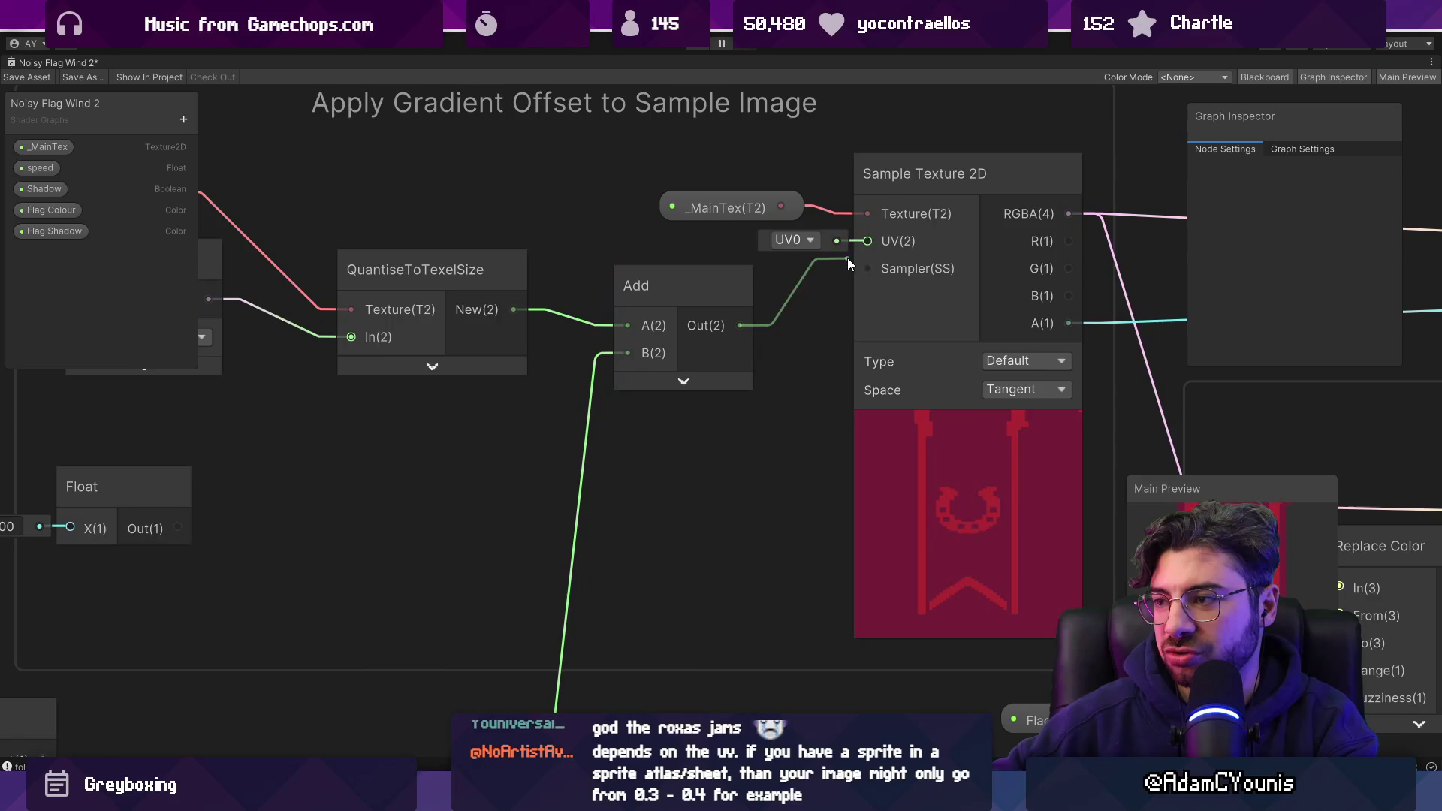
scroll(879, 329, "down", 4)
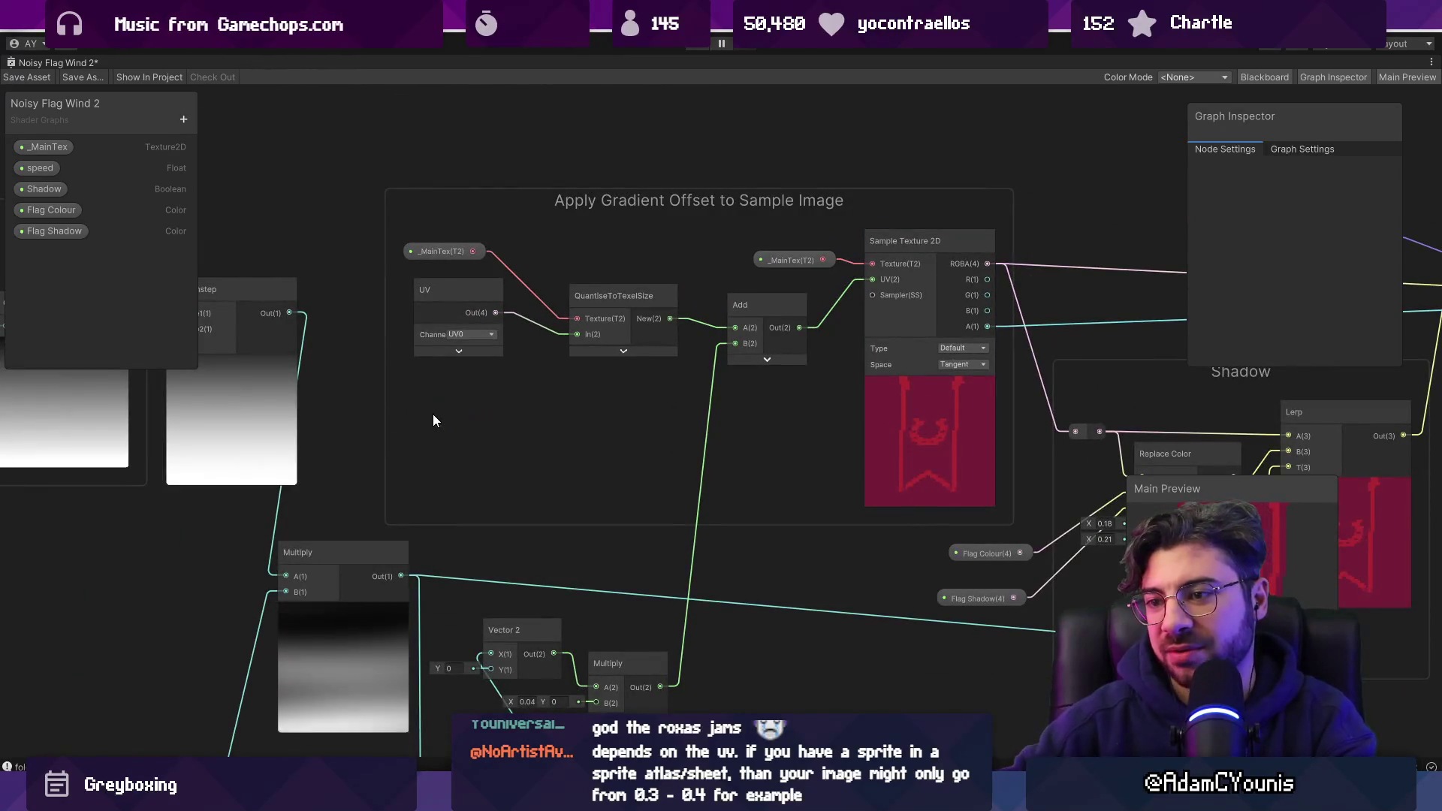
key("ctrl+s")
left_click(588, 321)
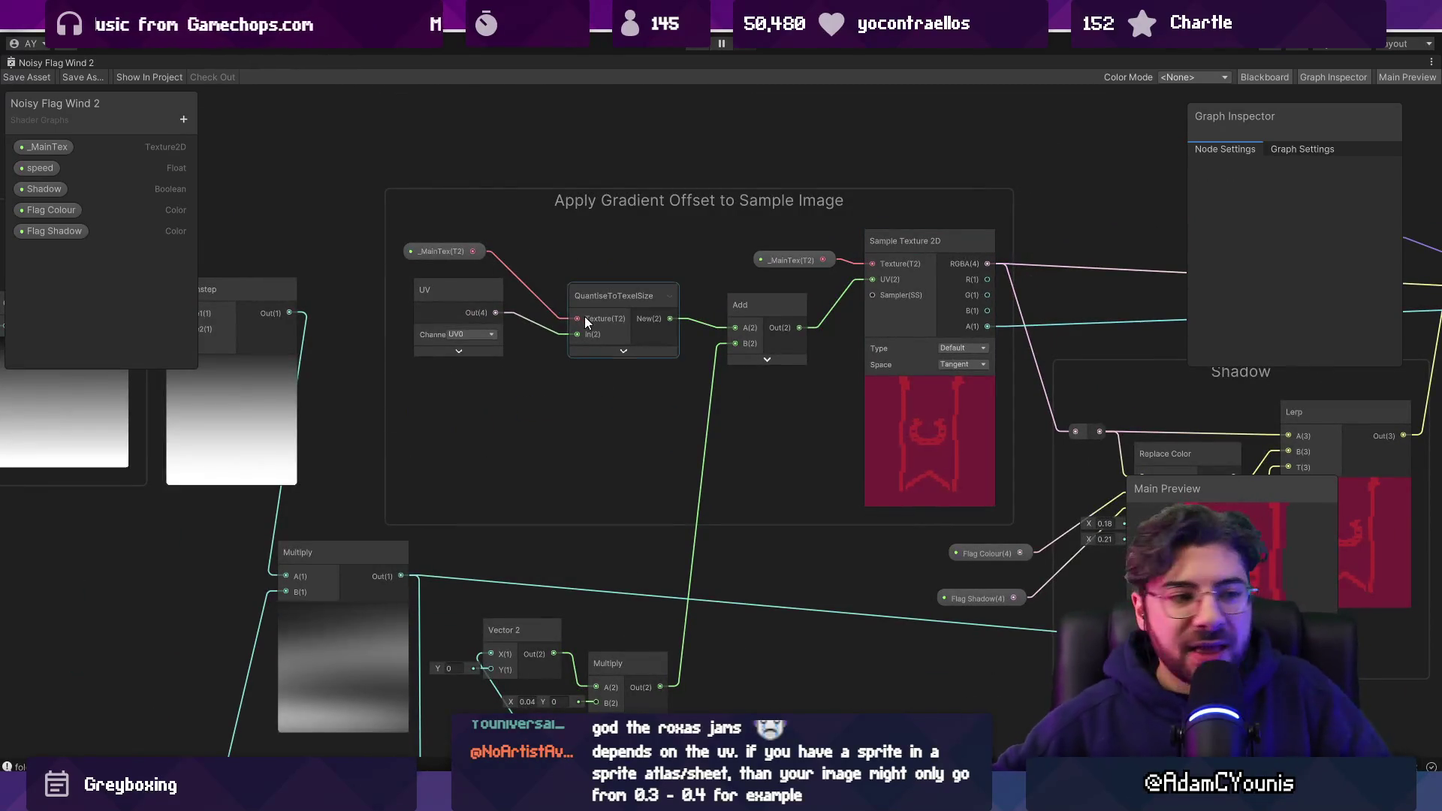
Add a Quantise node from a 'quanti' search, then undo it.
left_click_drag(410, 143, 529, 346)
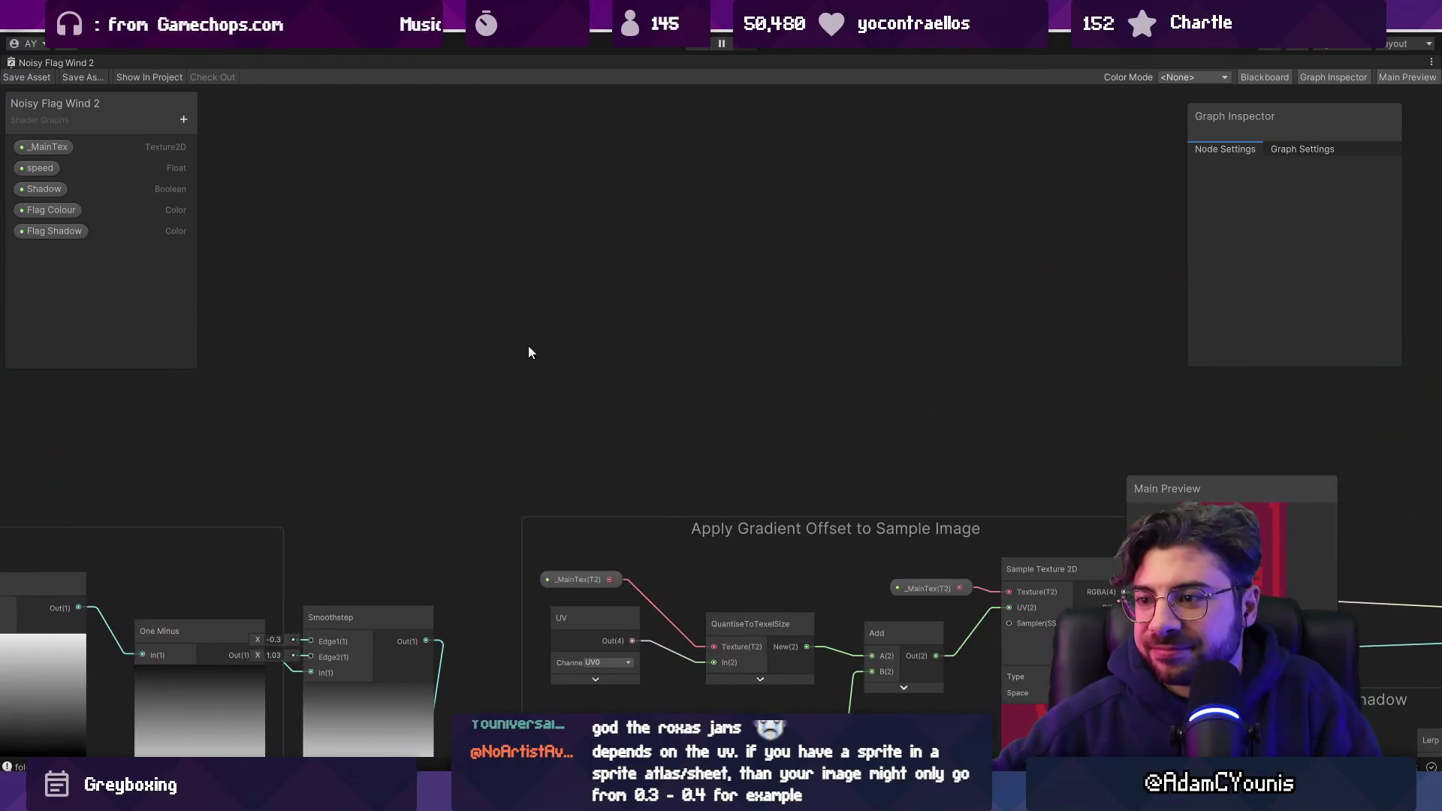
right_click(529, 352)
left_click(602, 355)
type("quant")
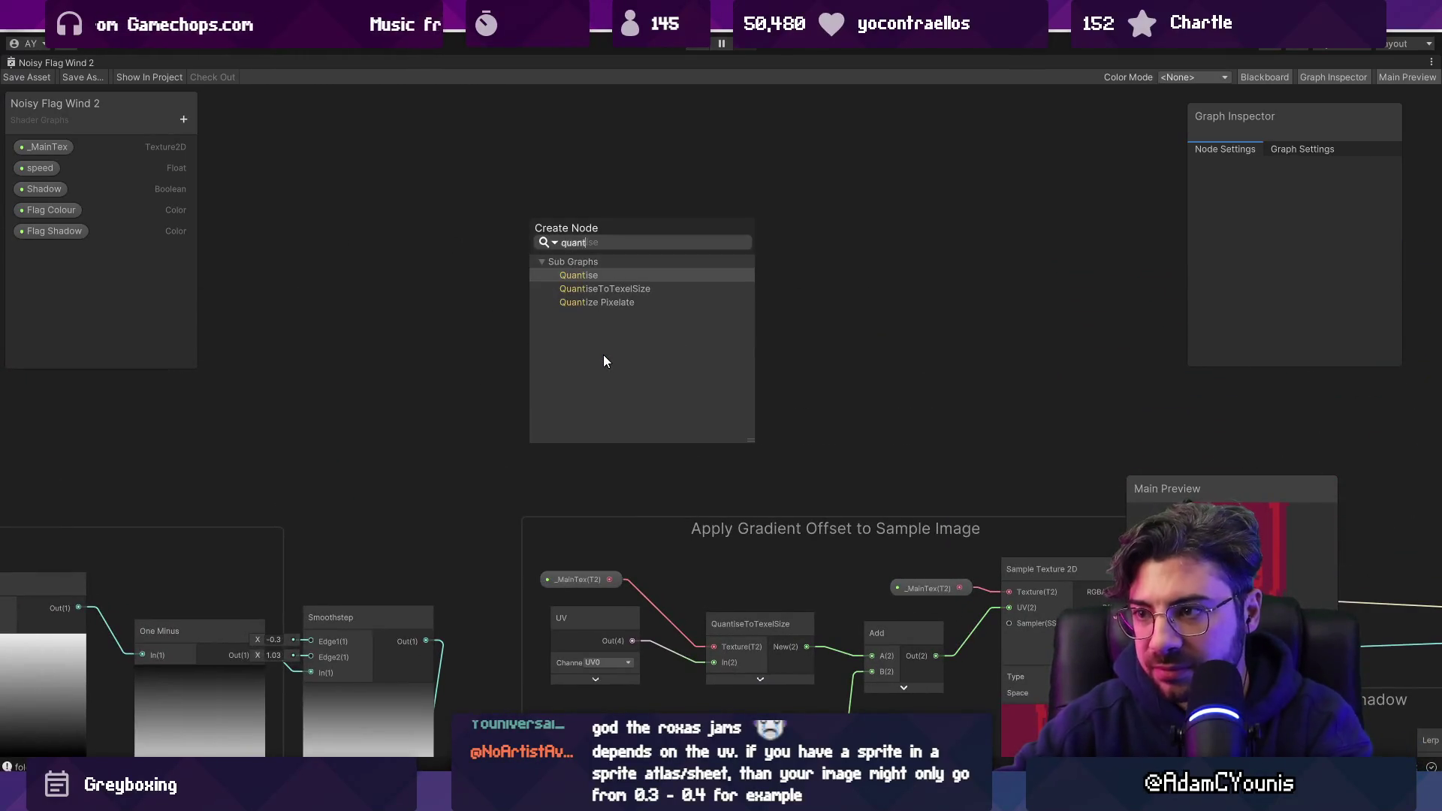
type("i")
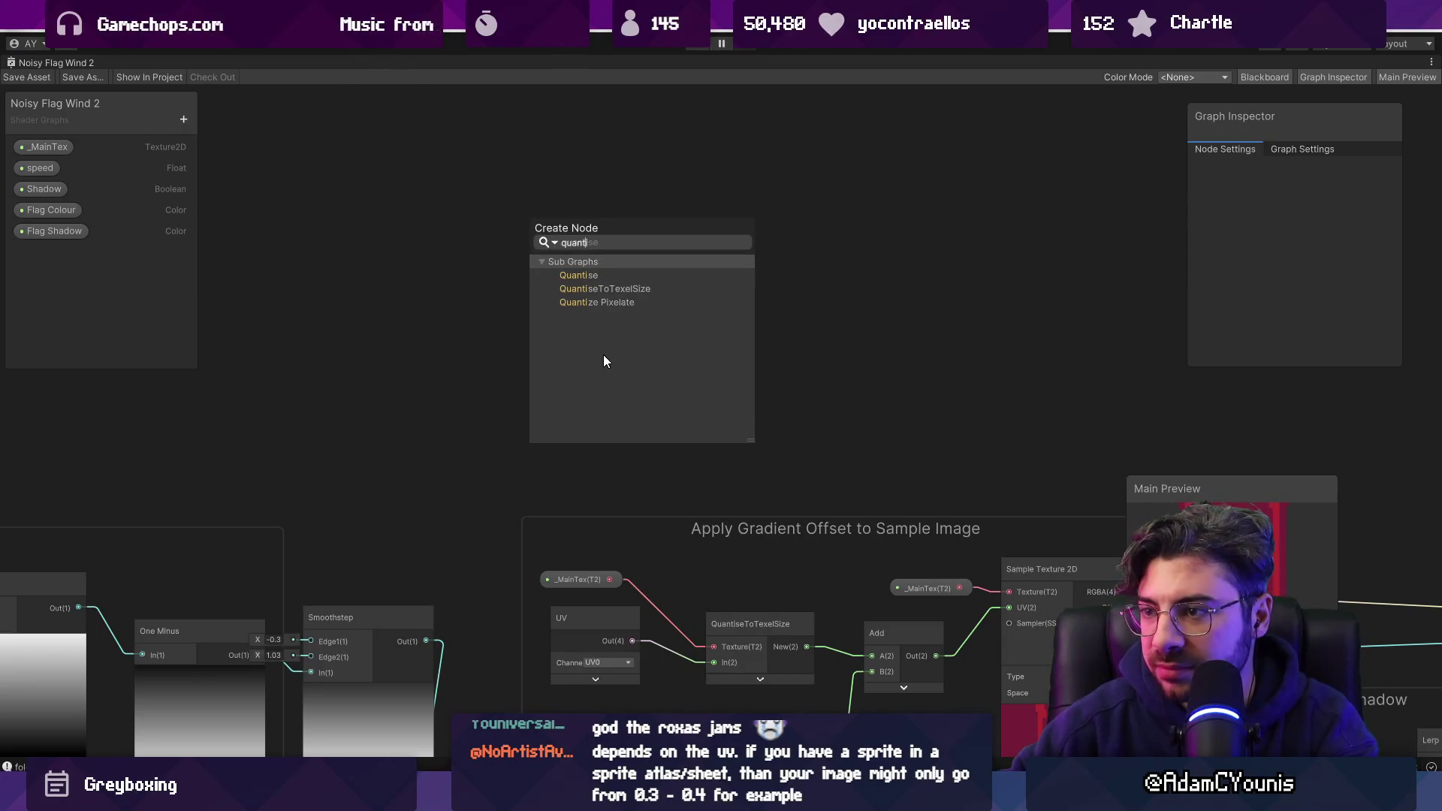
key("Down")
key("Down")
key("Down")
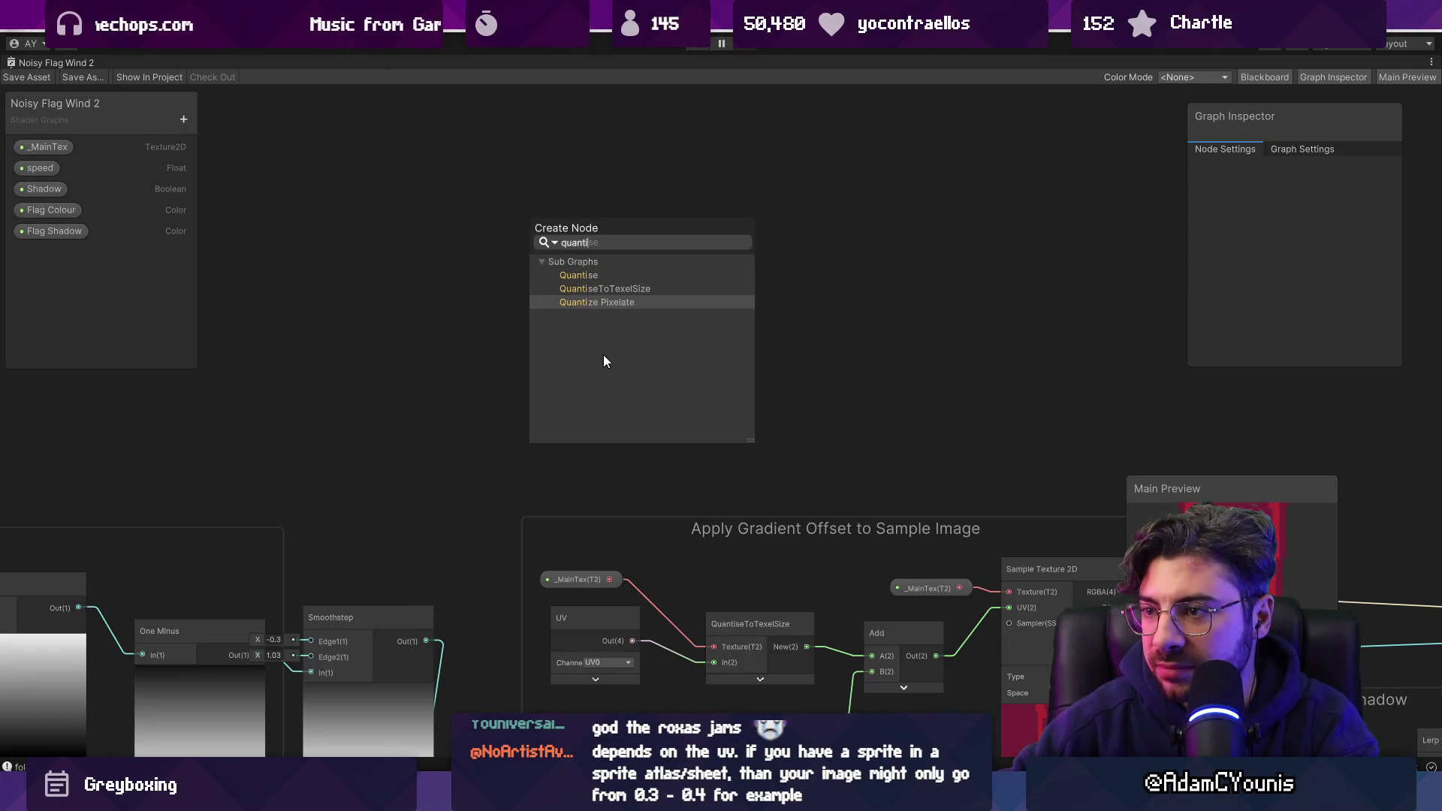
key("Up")
key("Up")
key("Return")
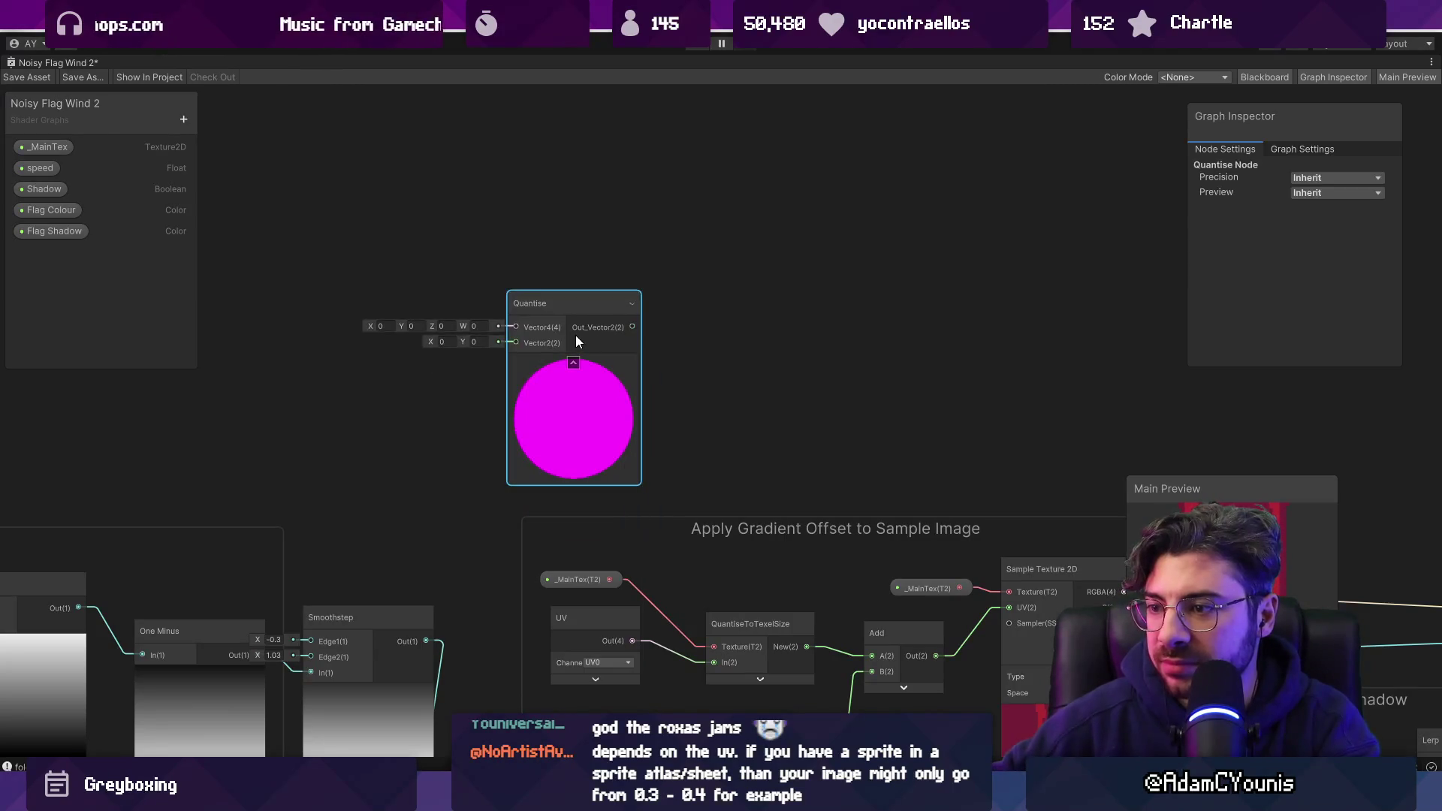
key("ctrl+z")
Search 'q' again in the node search and highlight the Quantize Pixelate result.
scroll(576, 342, "up", 1)
right_click(575, 342)
left_click(605, 345)
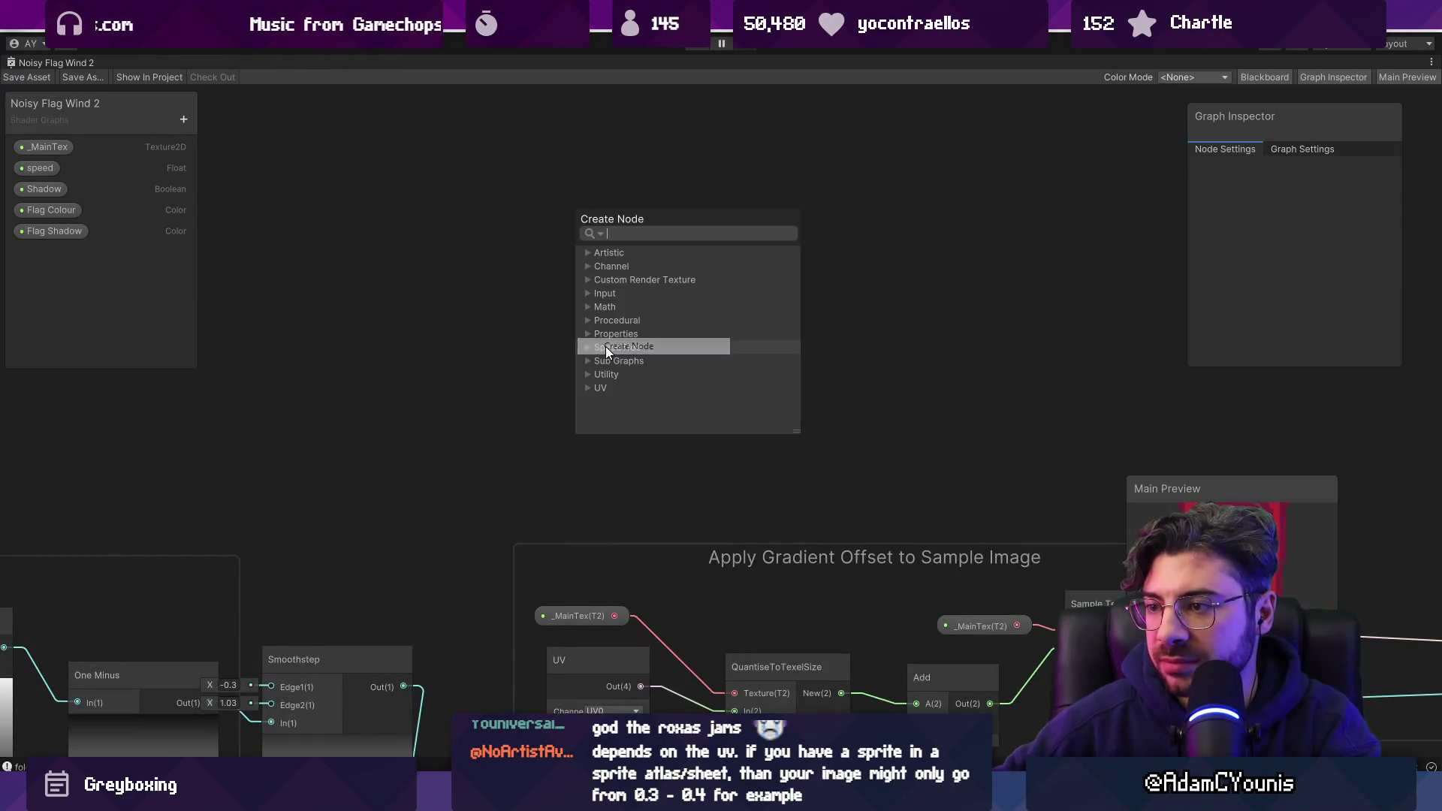
type("quan")
key("Down")
Add the Quantize Pixelate node, inspect its Texture Size node, and frame the whole sub-graph.
key("Return")
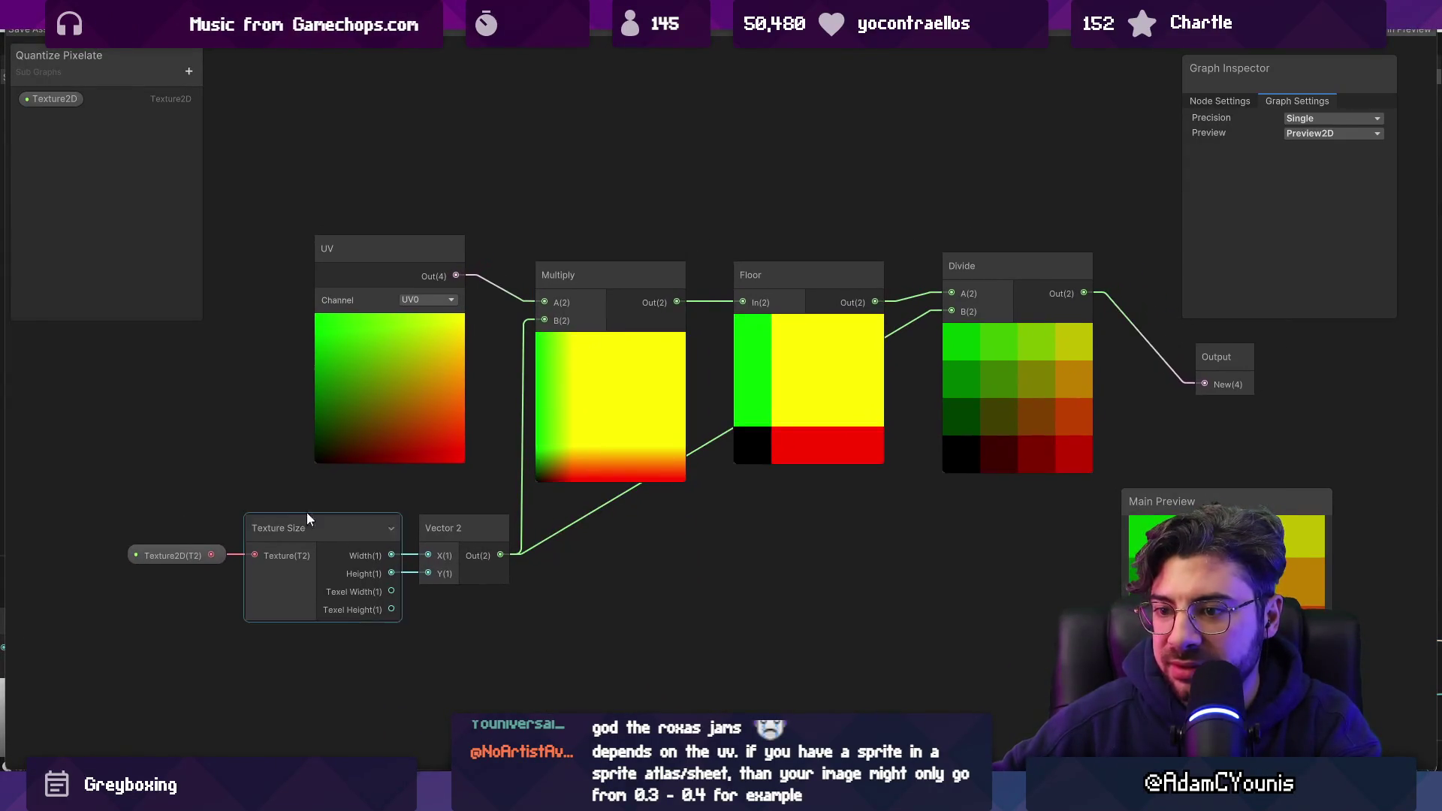
left_click(300, 557)
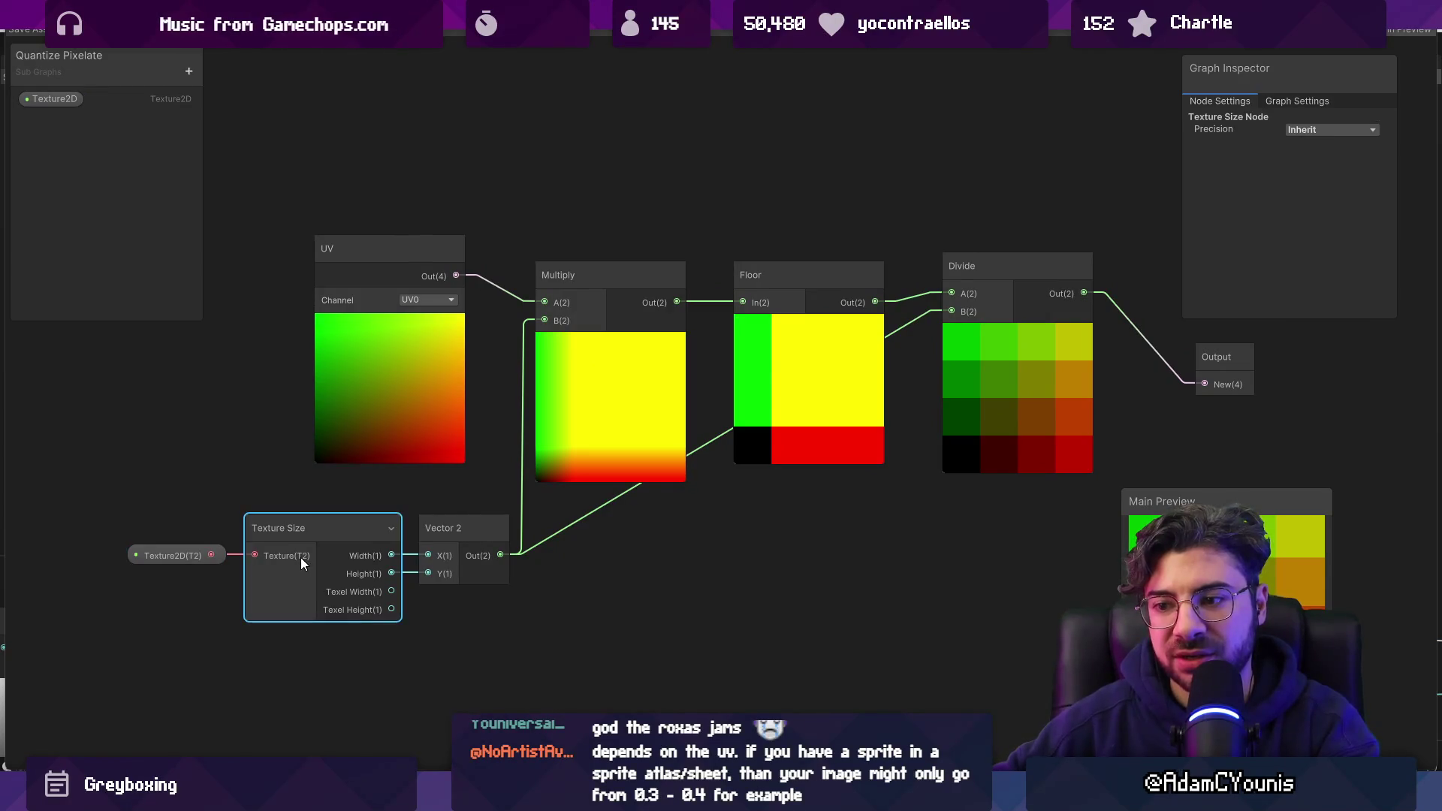
key("a")
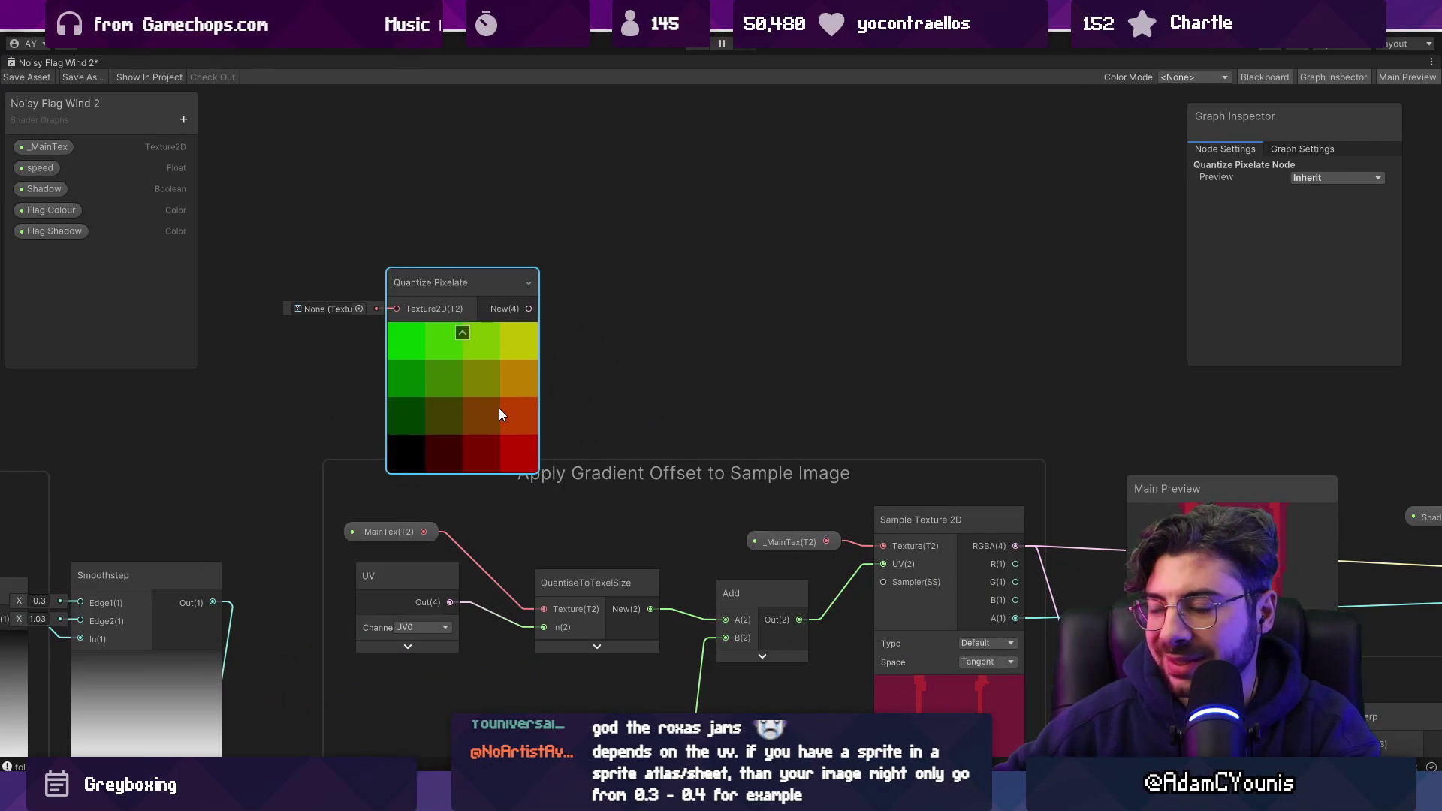
Undo the Quantize Pixelate node and reopen the QuantiseToTexelSize sub-graph.
key("ctrl+z")
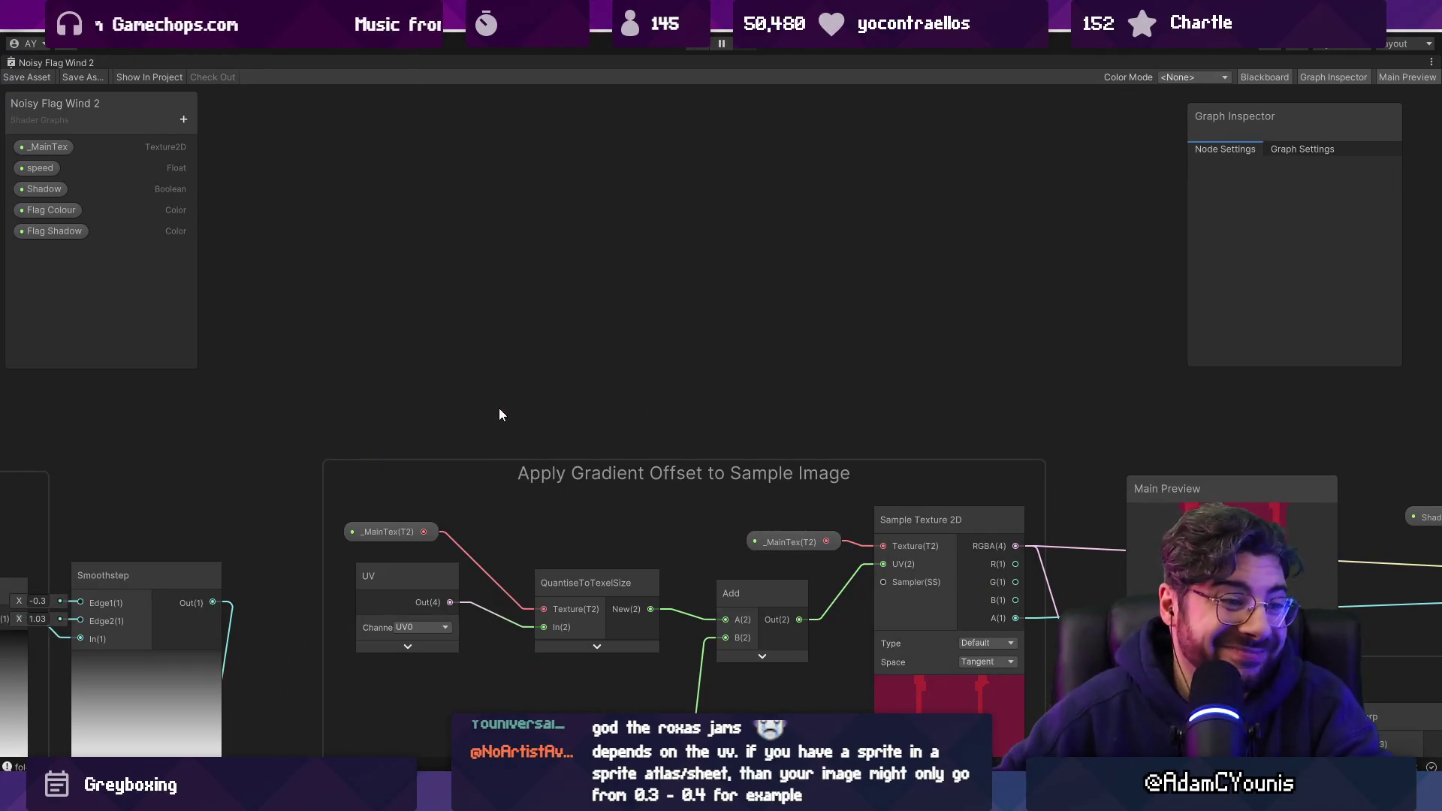
scroll(544, 391, "down", 1)
scroll(546, 399, "down", 1)
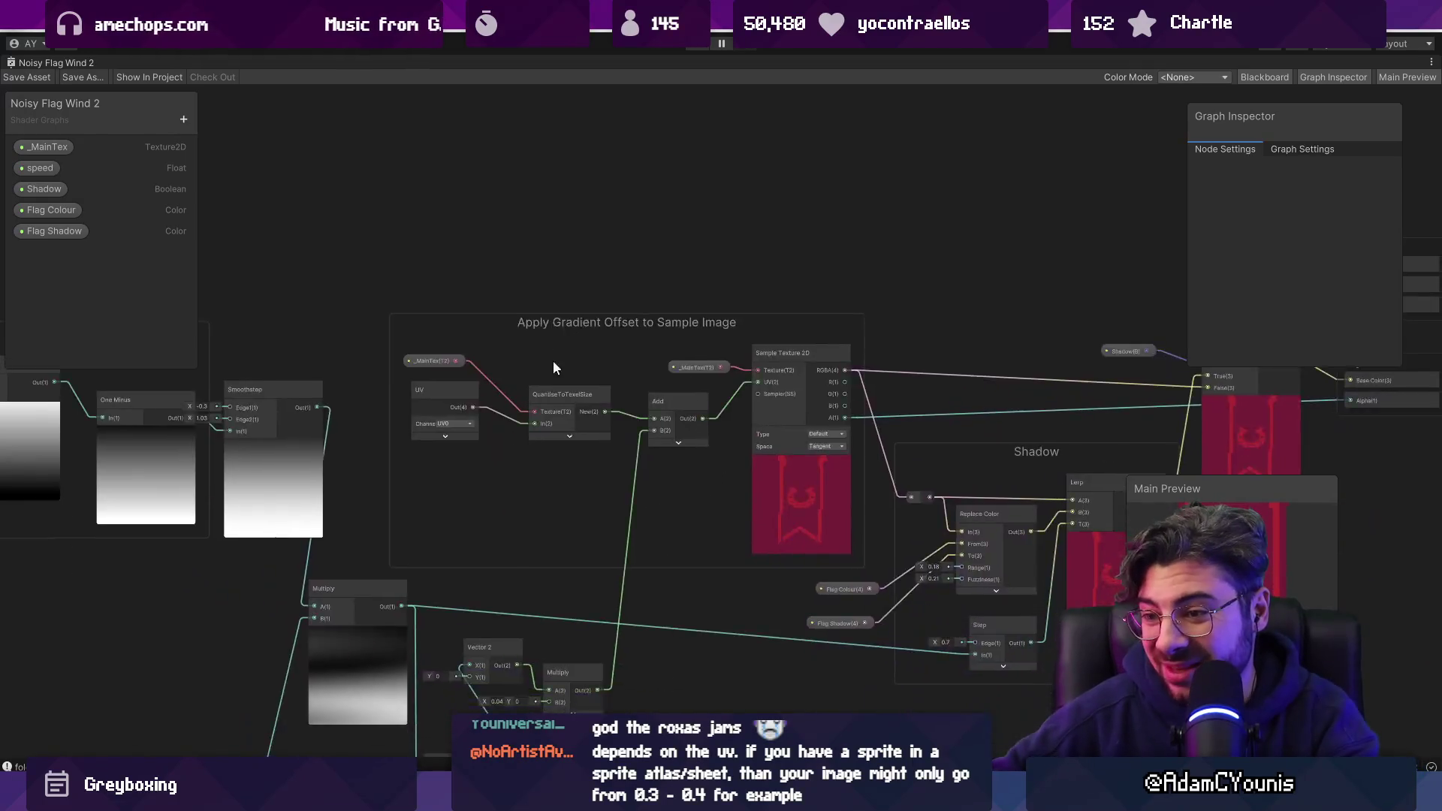
scroll(553, 361, "up", 3)
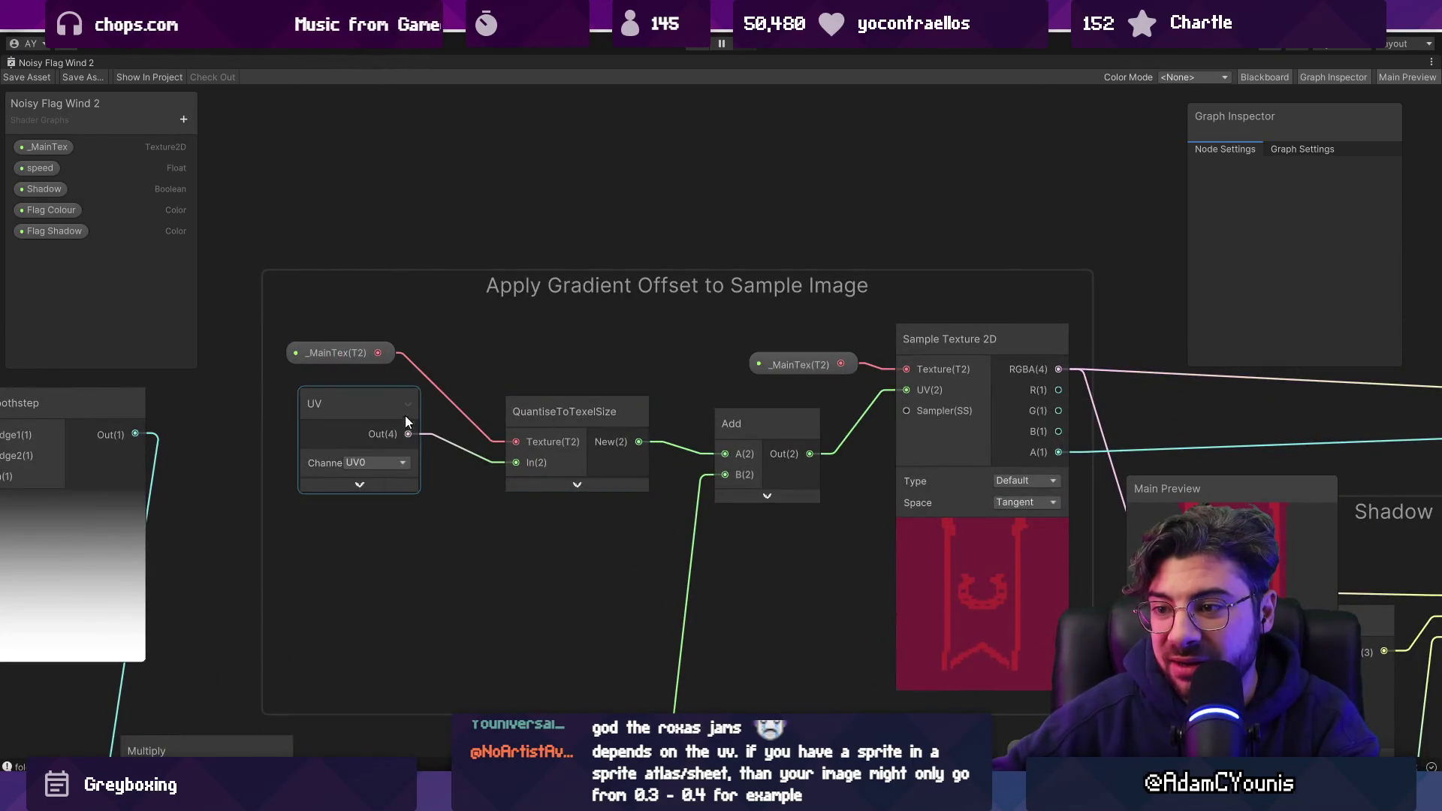
double_click(544, 420)
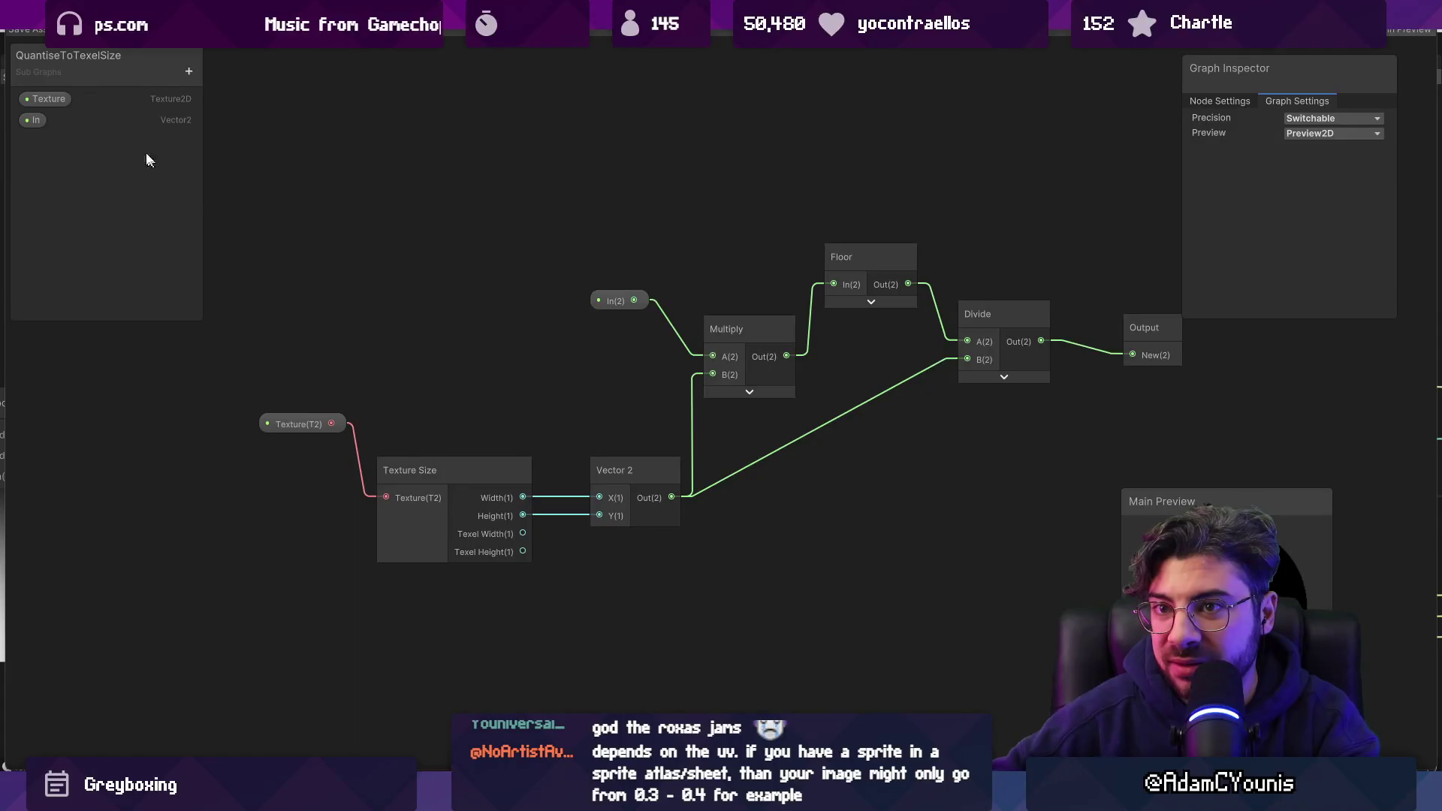
Move the In input above Texture, return to Noisy Flag Wind 2, and restore the docked layout.
left_click_drag(34, 120, 42, 93)
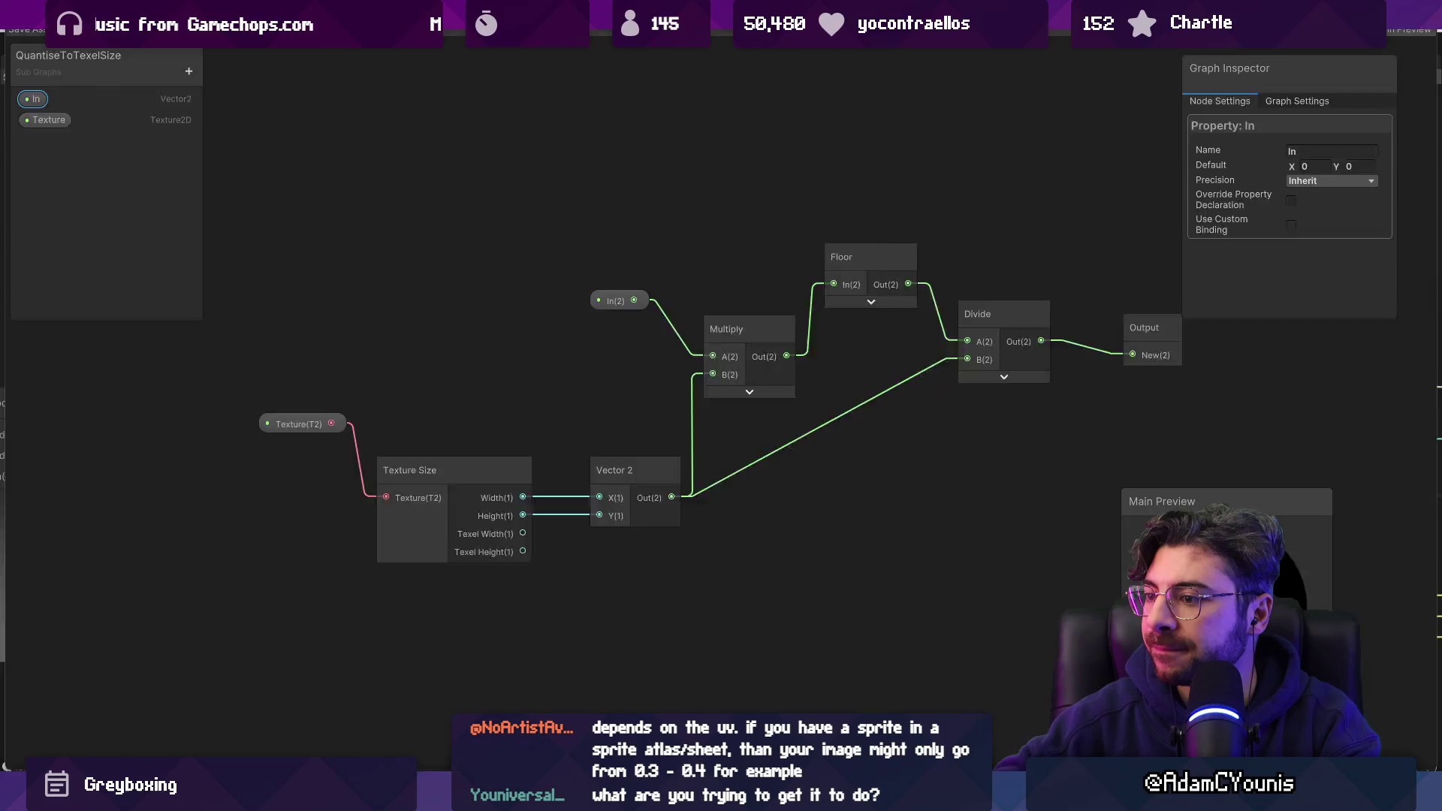
key("alt+Tab")
scroll(841, 359, "down", 2)
left_click_drag(859, 363, 720, 308)
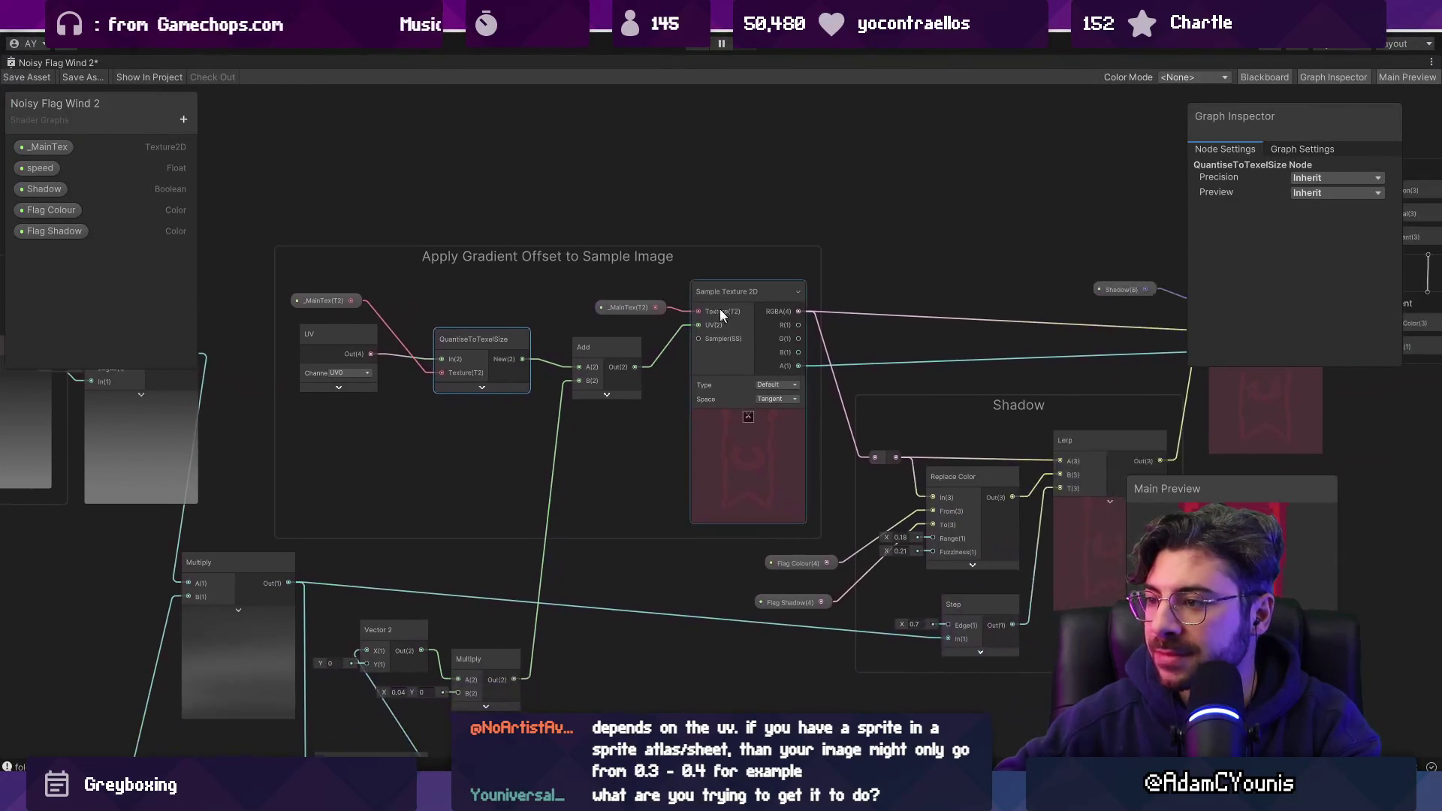
right_click(76, 64)
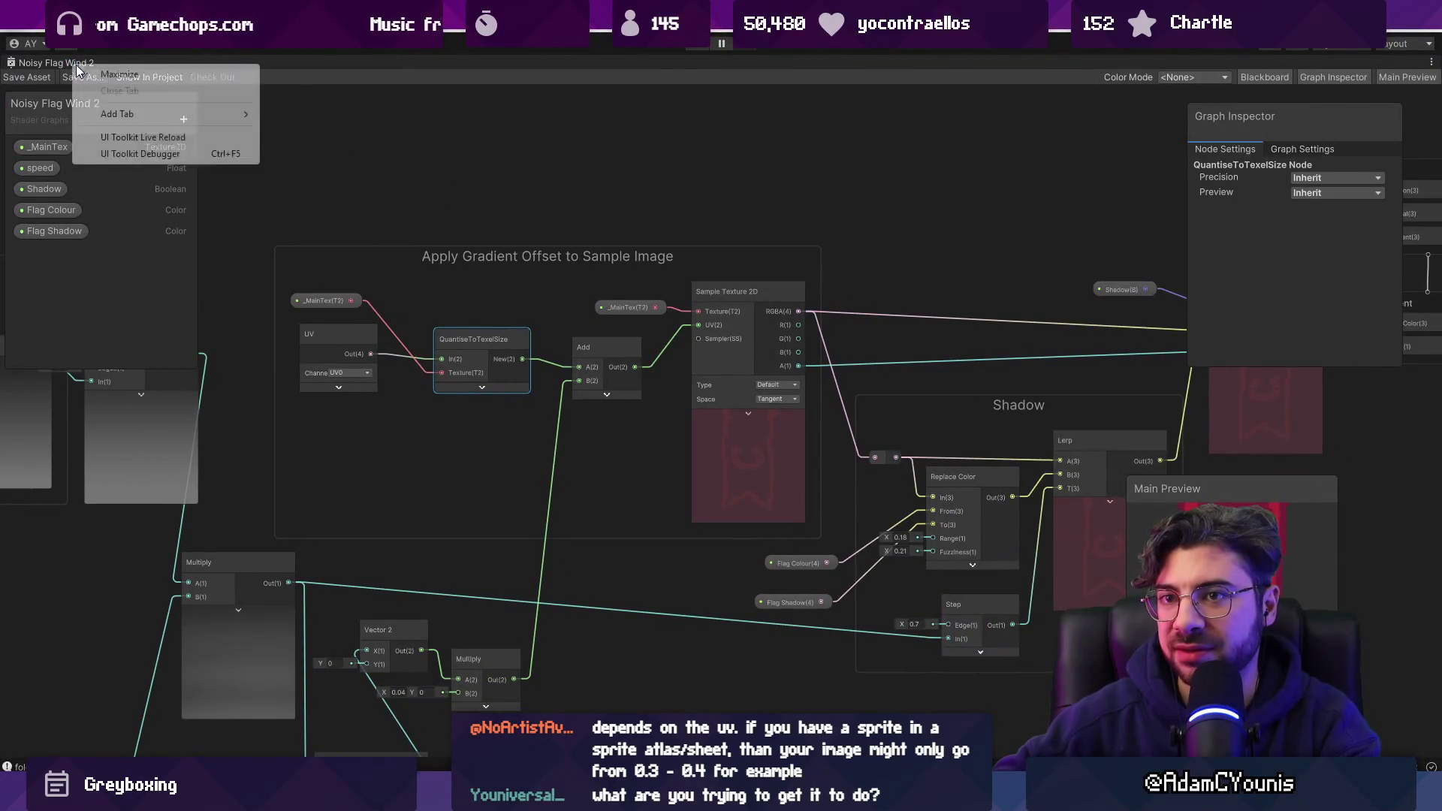
left_click(105, 74)
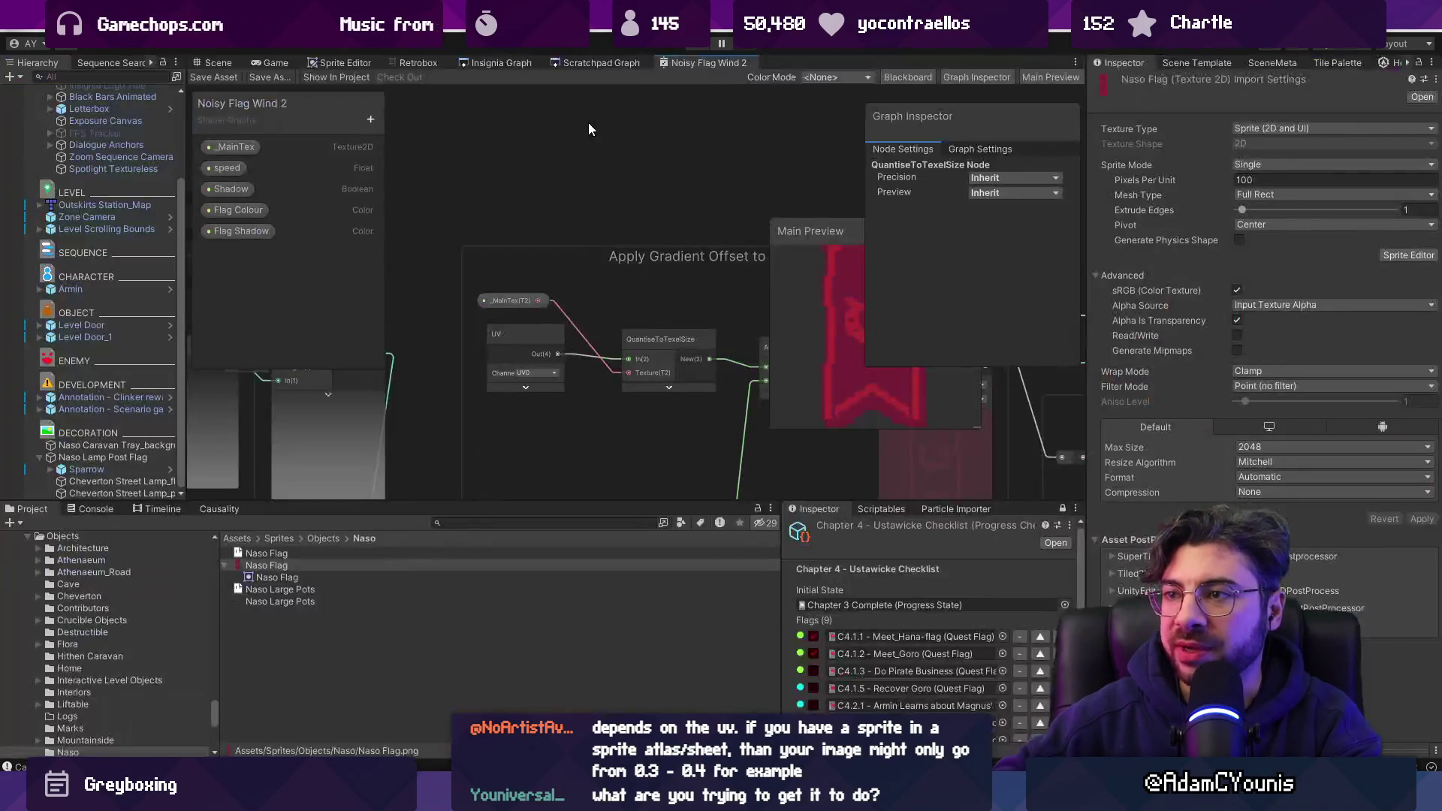
Close the Noisy Flag Wind 2 graph and view the level scene with the flag.
right_click(679, 61)
left_click(683, 87)
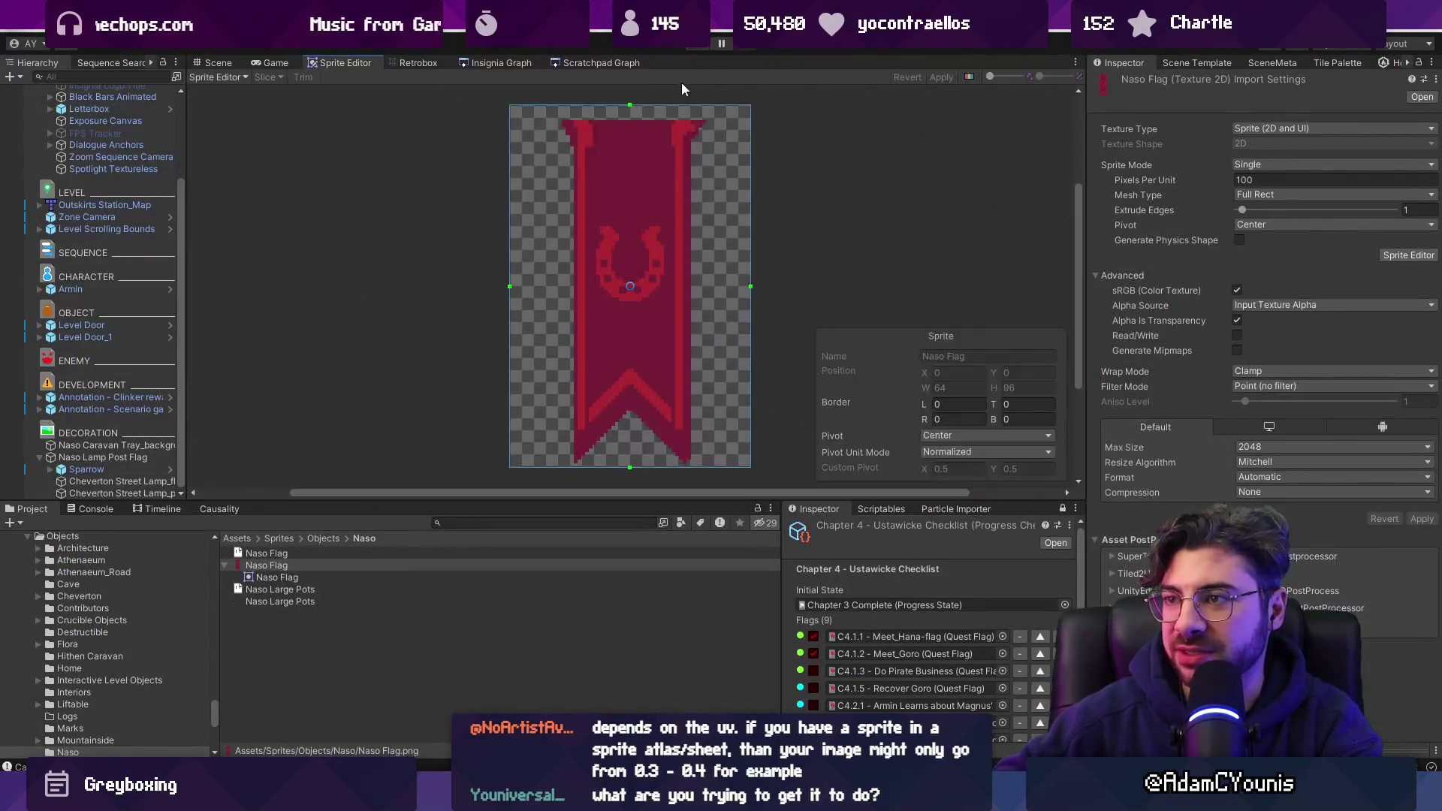
left_click(217, 63)
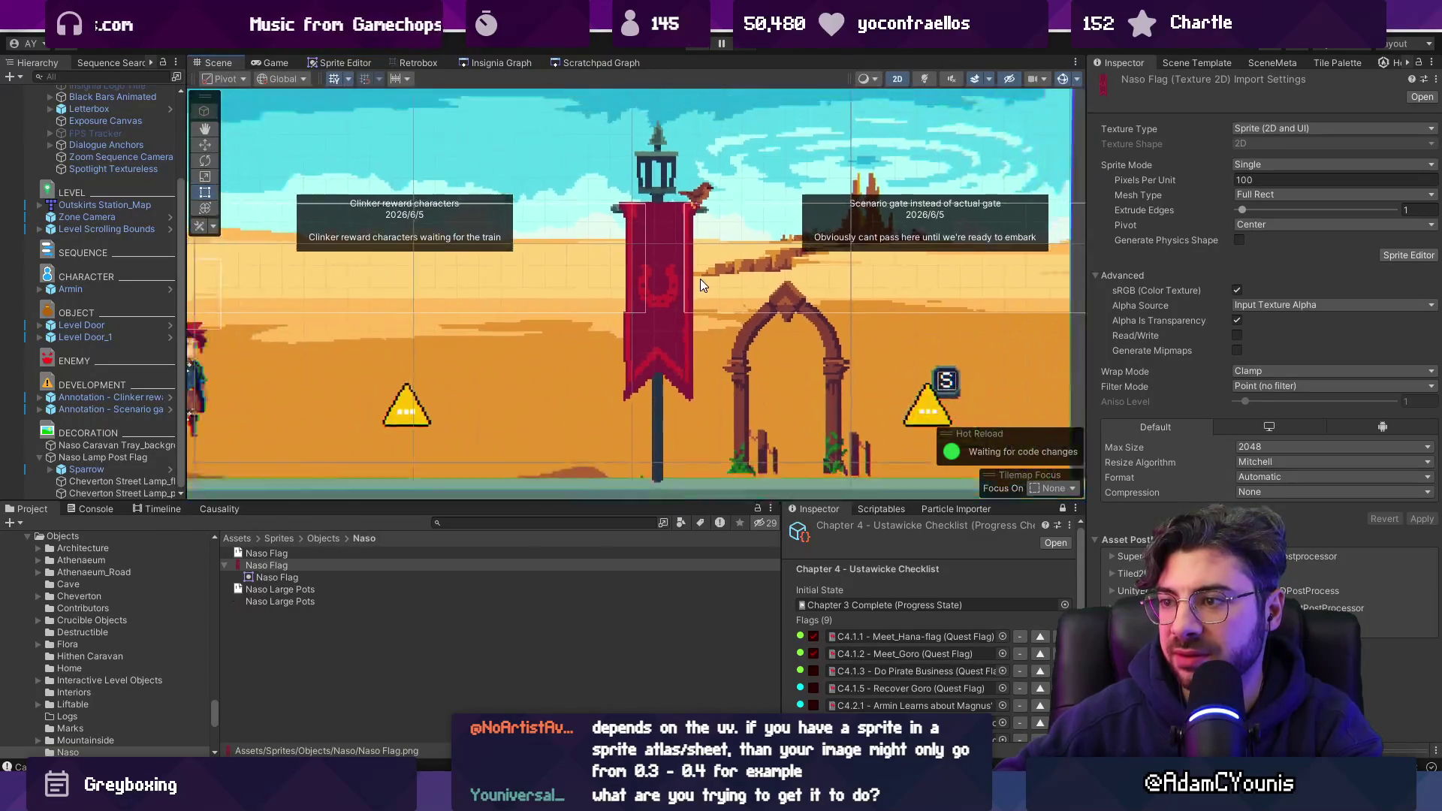
scroll(705, 331, "up", 3)
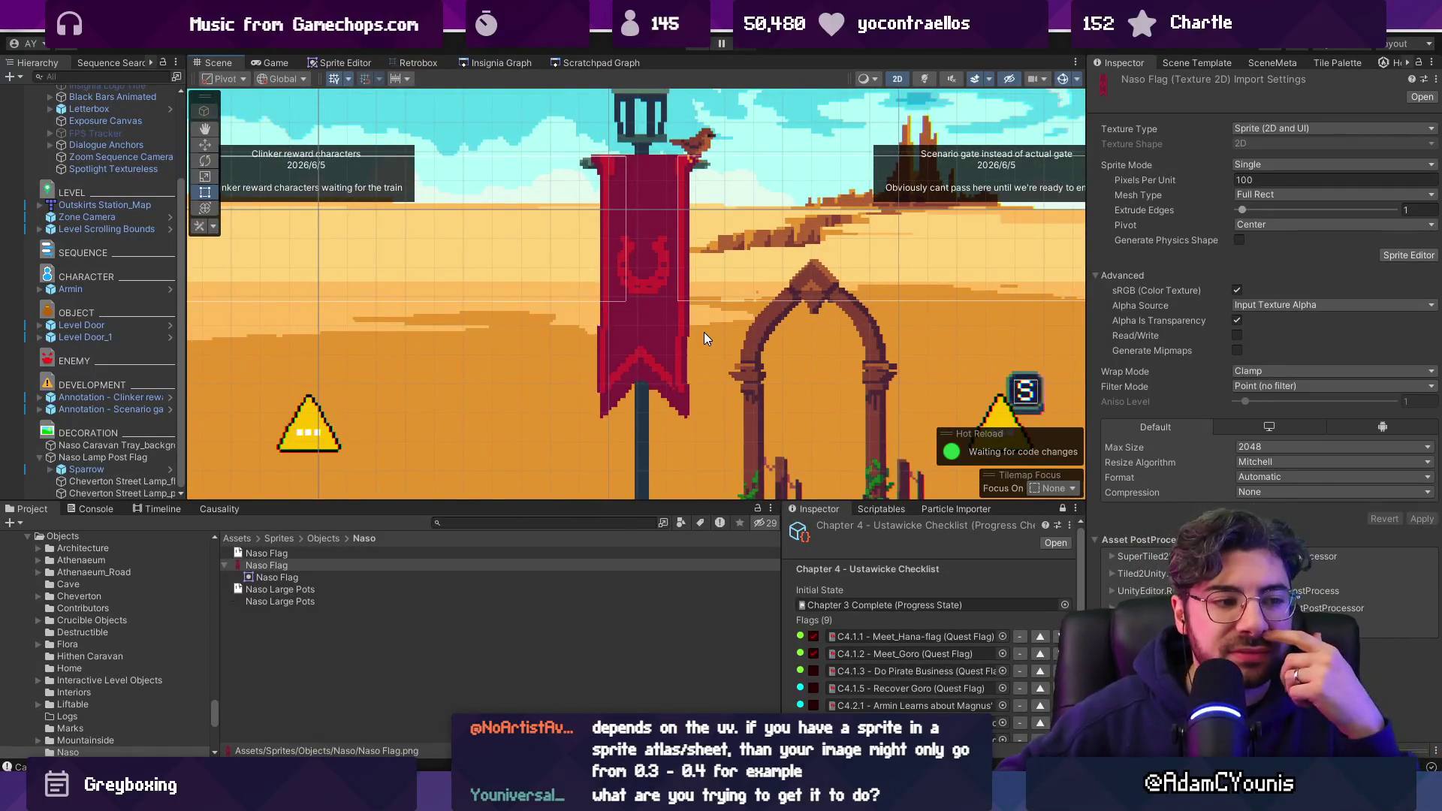
scroll(646, 309, "up", 1)
scroll(647, 309, "up", 5)
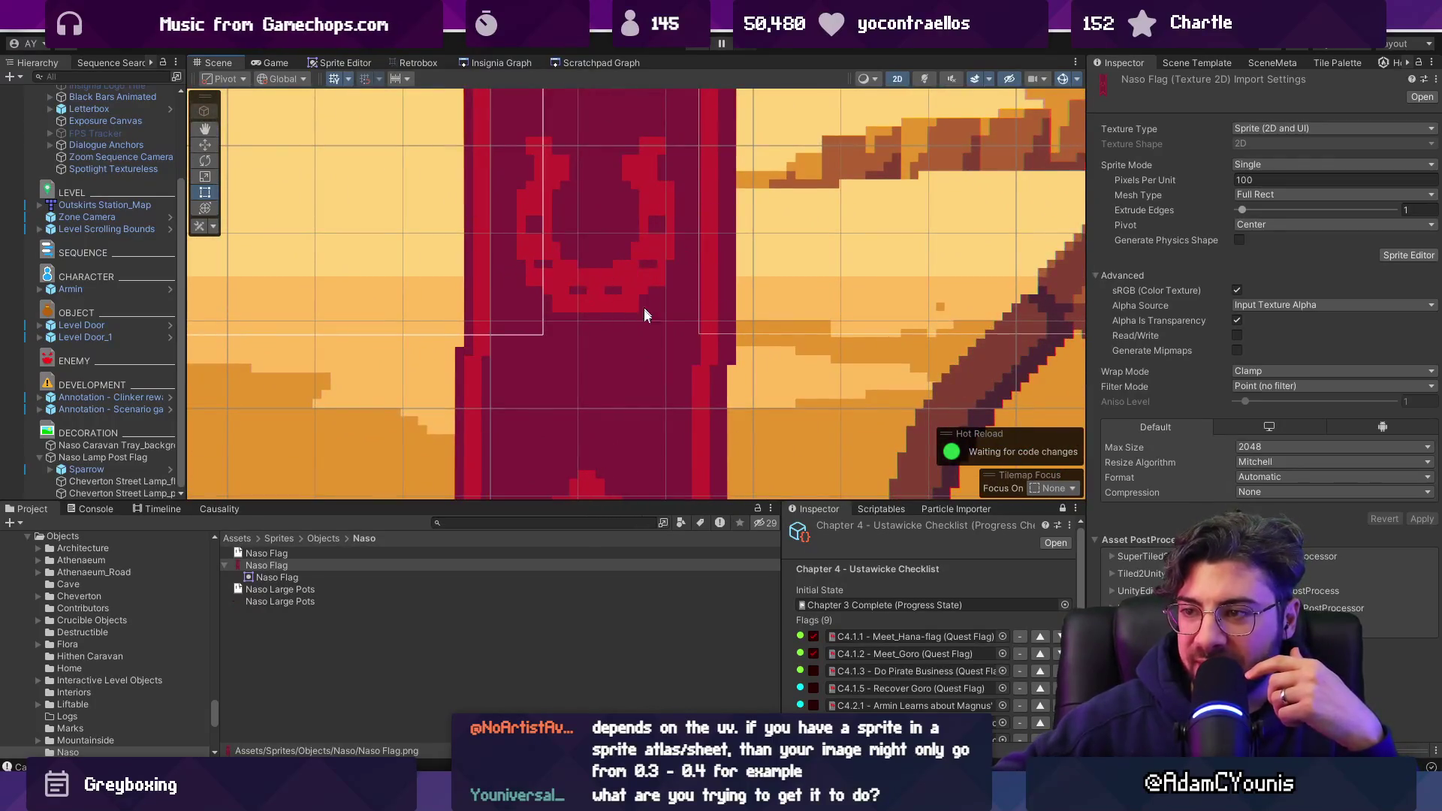
Check the flag art in Aseprite, then return to Unity and show the Insignia Graph.
key("alt+Tab")
scroll(526, 233, "up", 4)
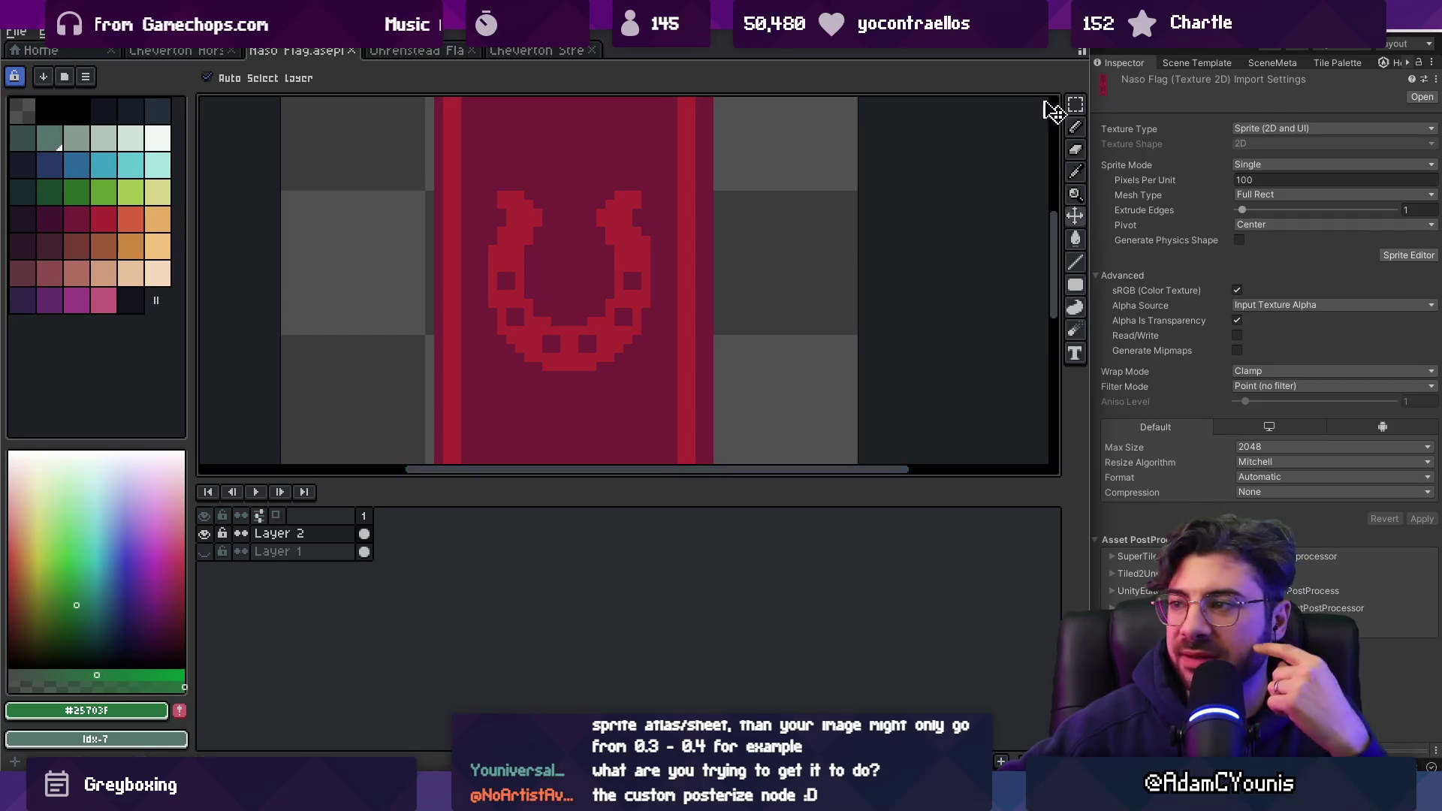
key("alt+Tab")
scroll(575, 326, "down", 3)
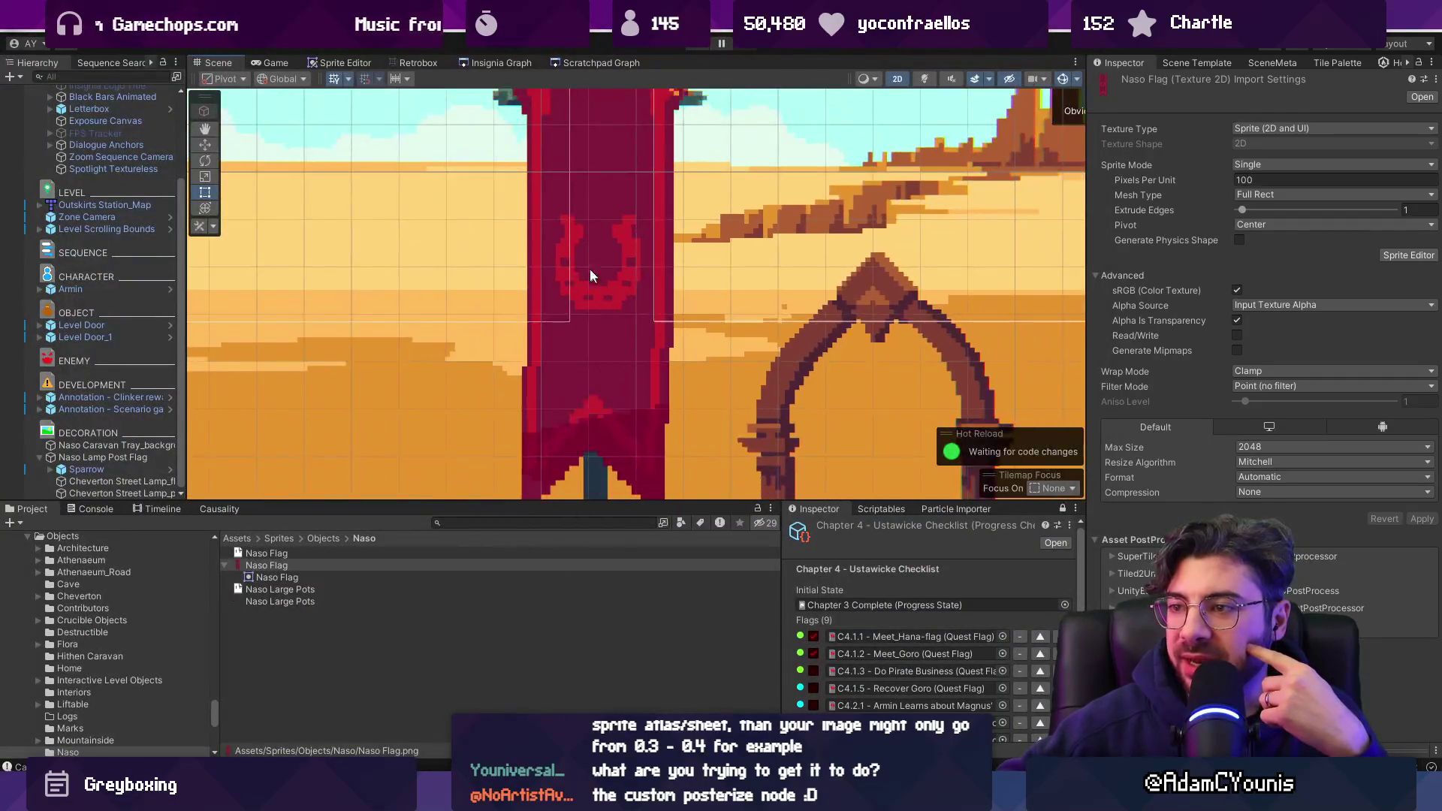
scroll(633, 370, "down", 5)
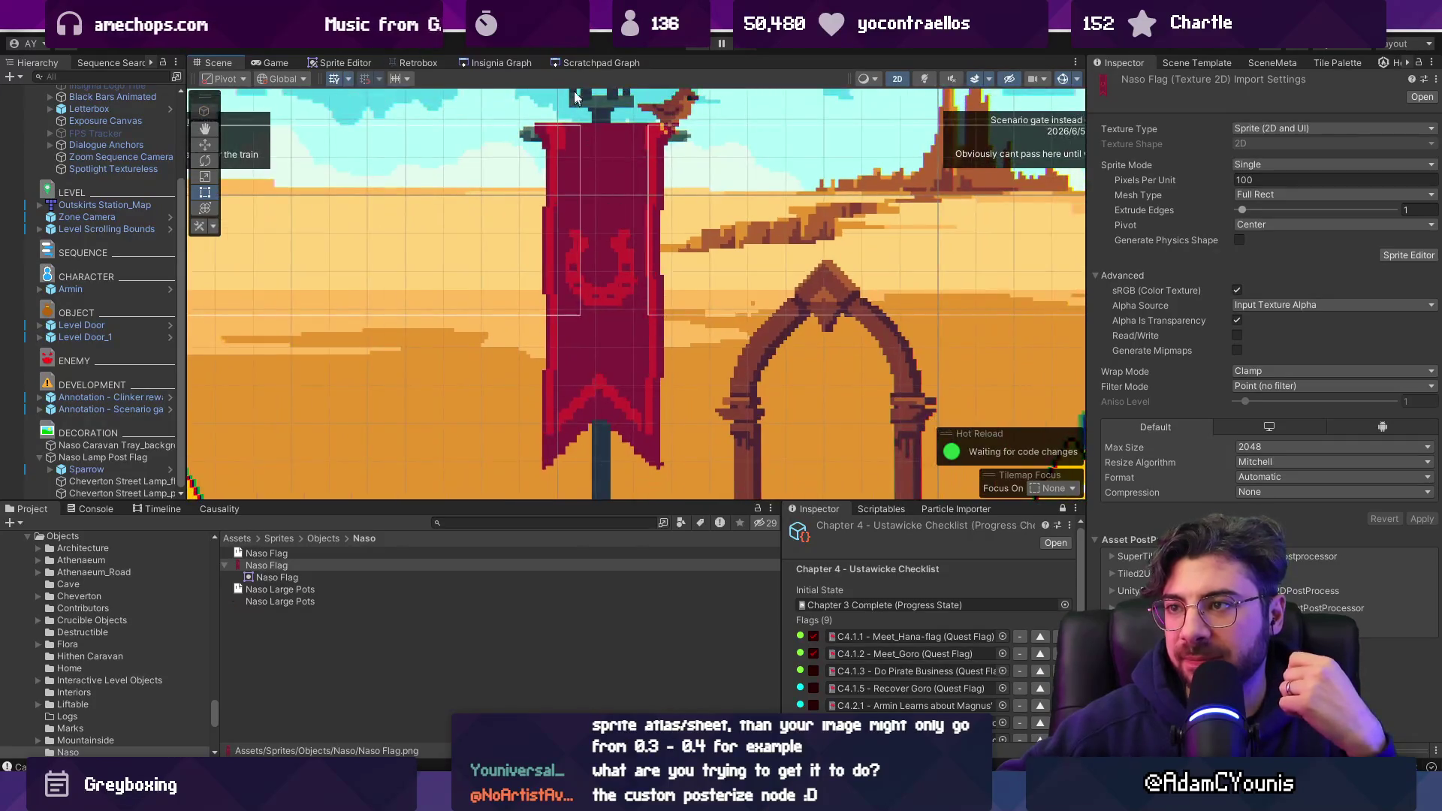
left_click(584, 63)
left_click(483, 63)
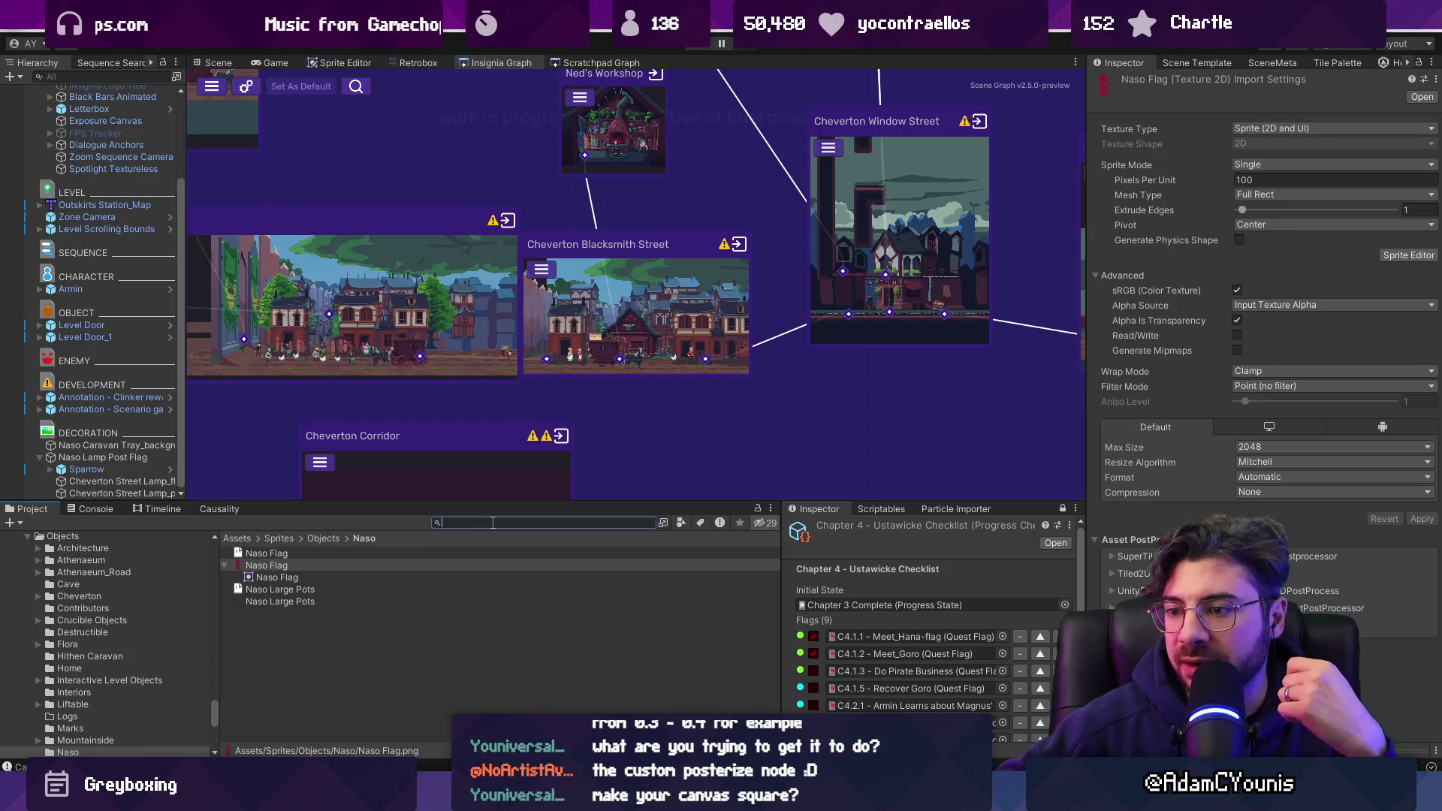
Find the Flag Wind 2 - Naso material via 'flag 2' and edit its shader graph maximized.
type("flag 2")
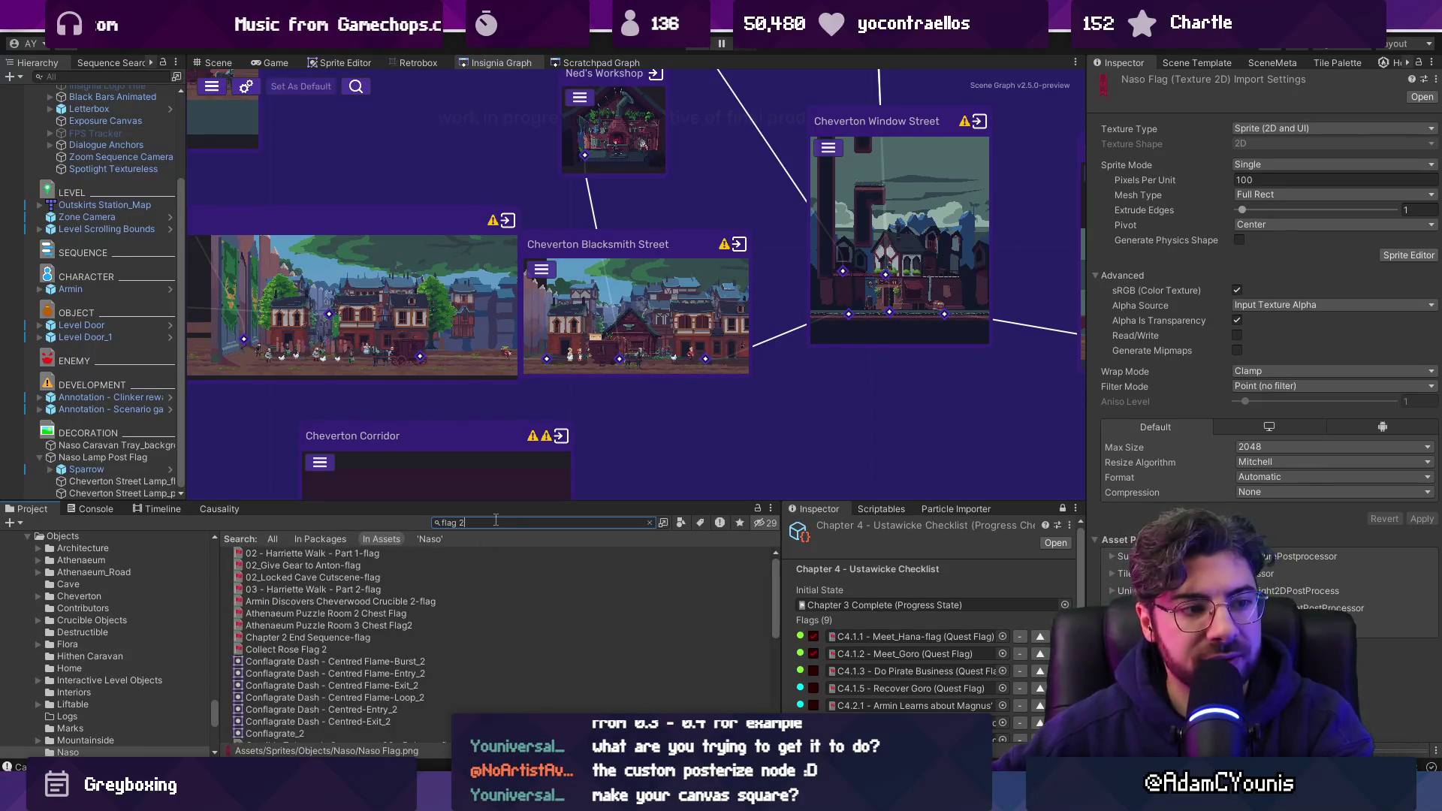
scroll(407, 607, "down", 5)
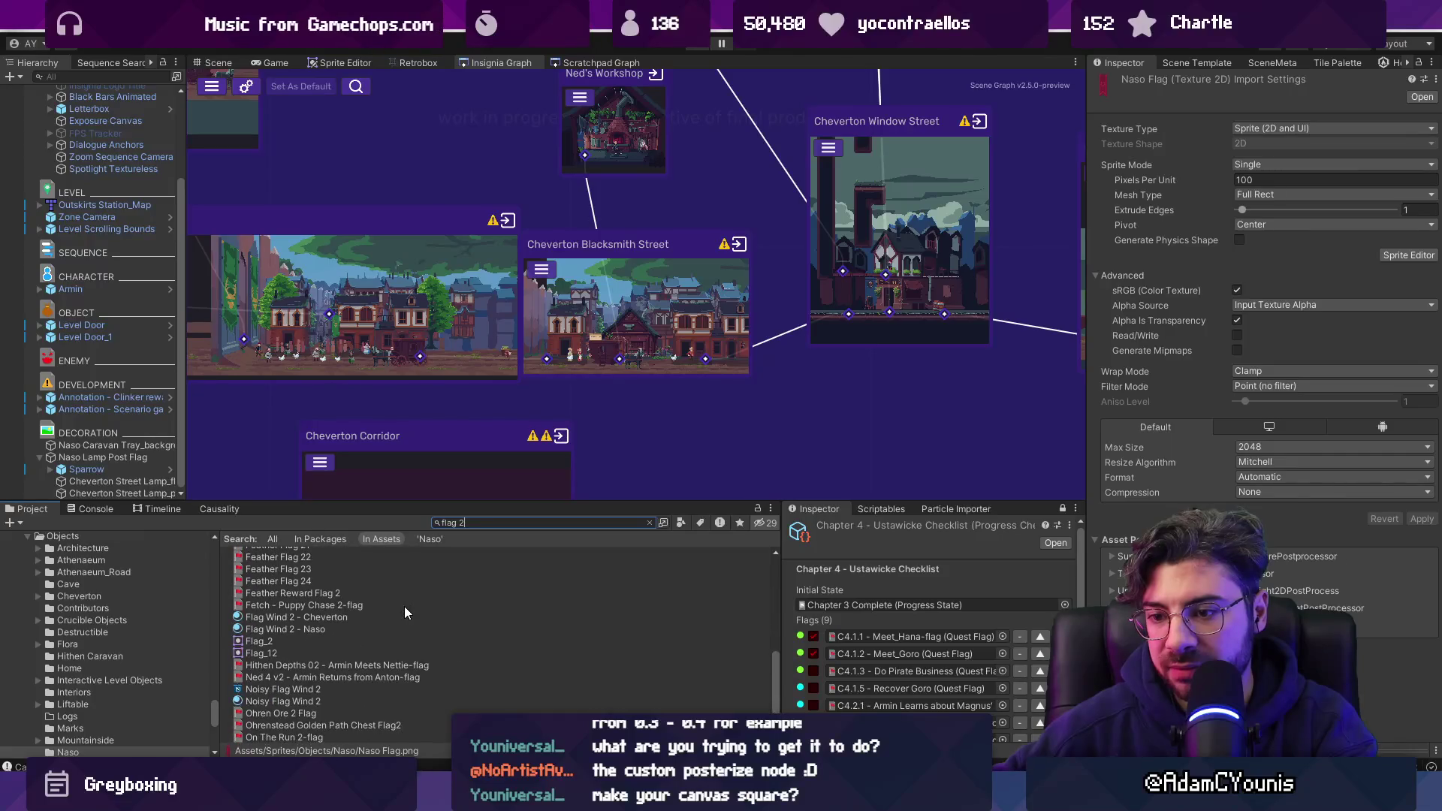
left_click(317, 628)
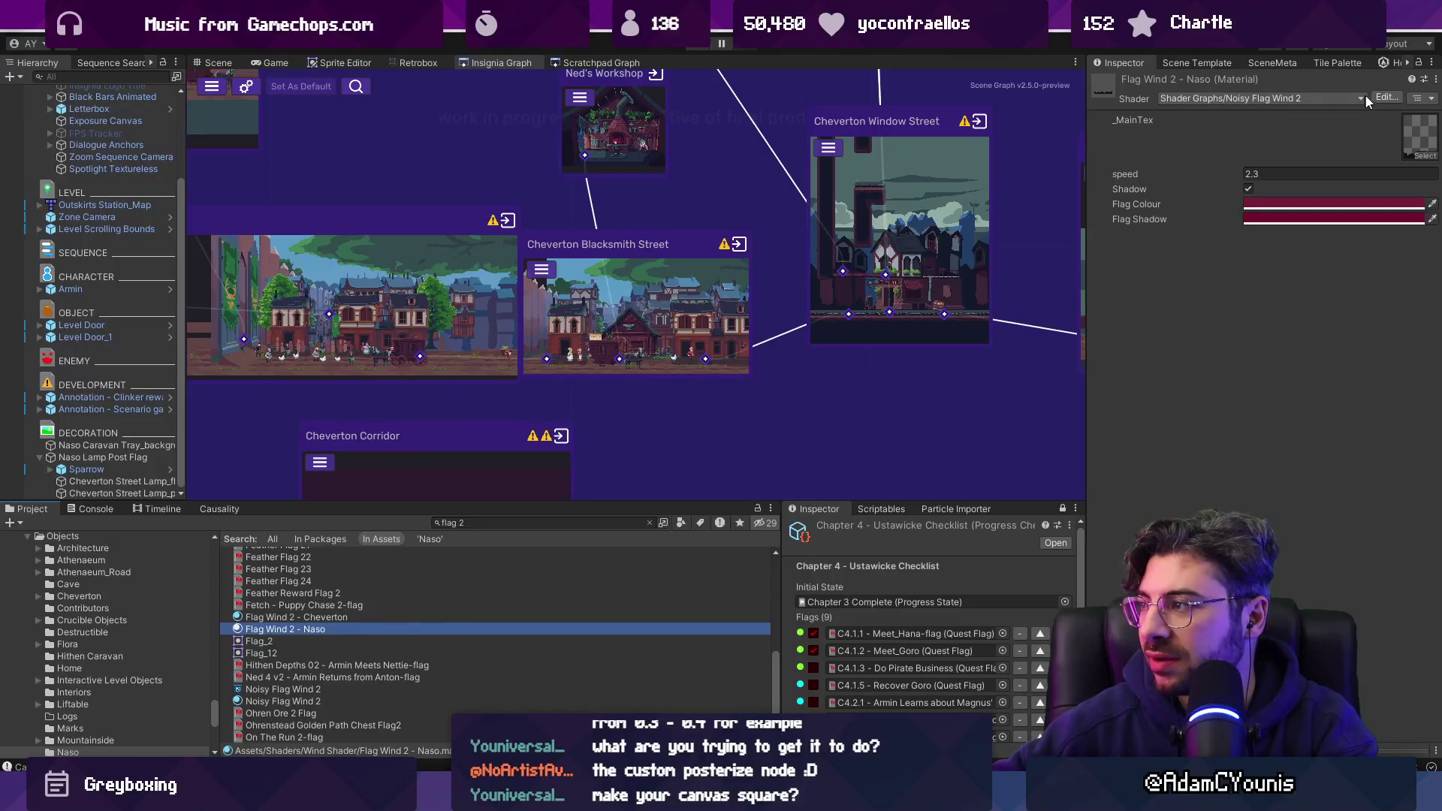
left_click(1386, 97)
double_click(725, 65)
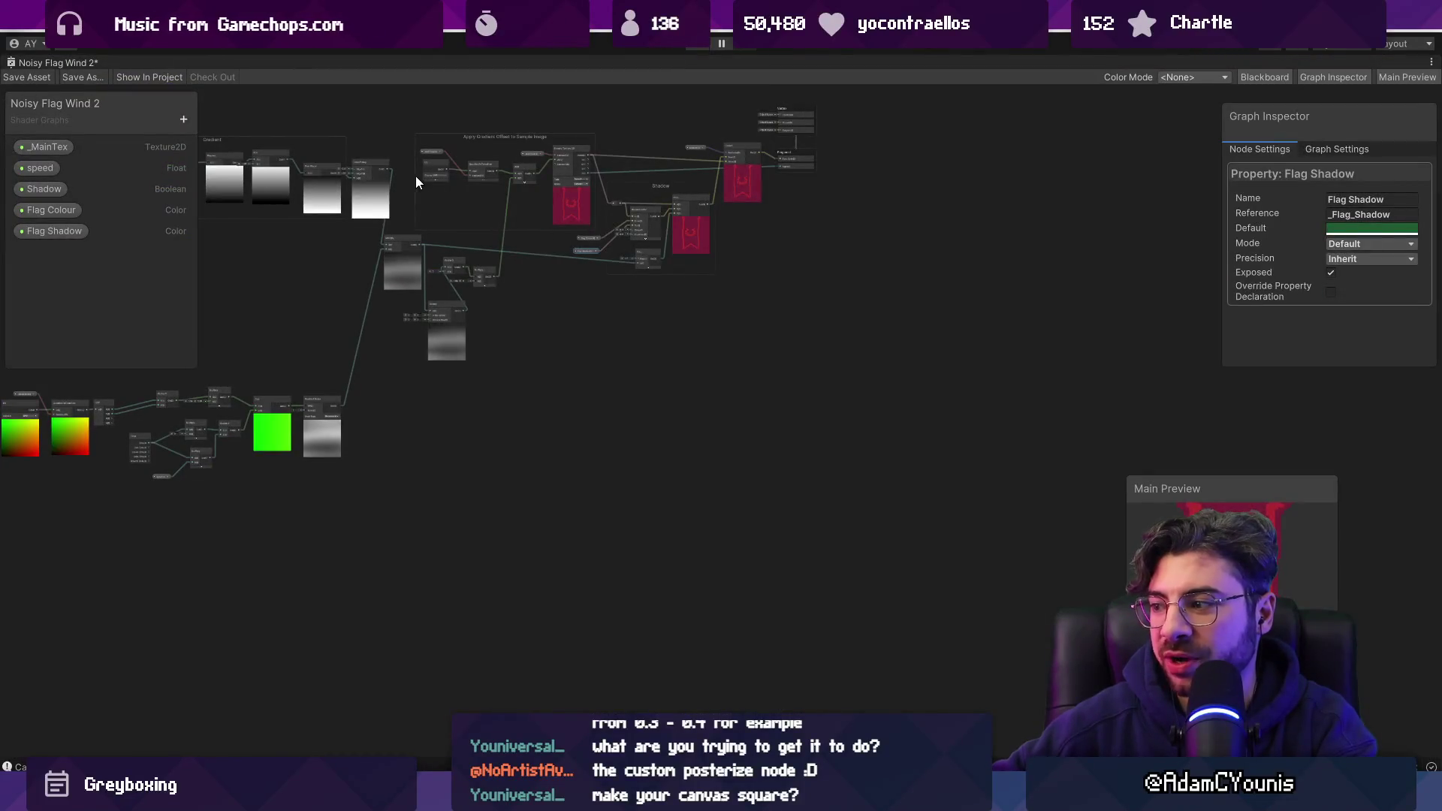
Try wiring the UV output straight into the Add node, then undo that connection.
scroll(416, 181, "up", 5)
left_click_drag(633, 217, 497, 399)
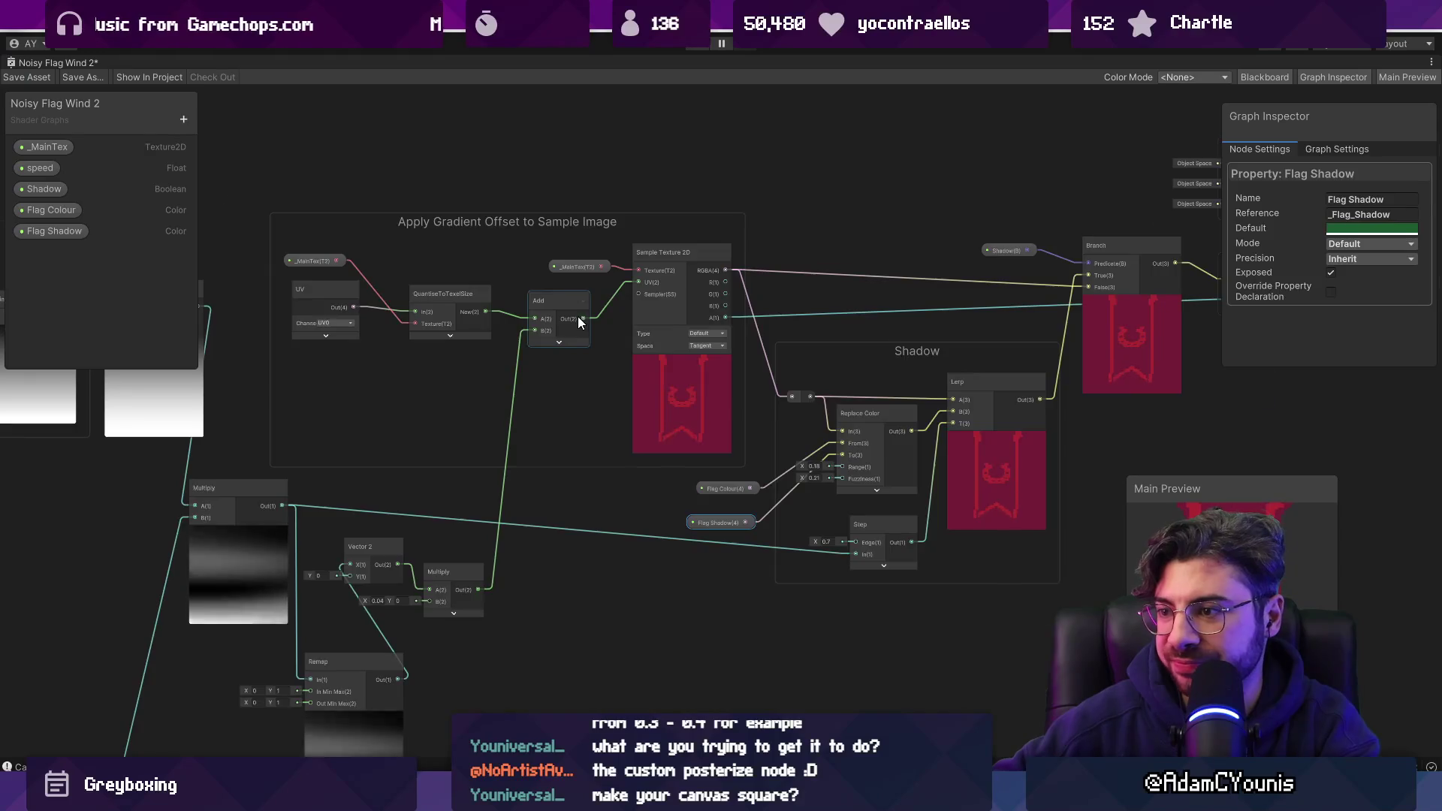
scroll(578, 321, "up", 3)
left_click_drag(445, 317, 567, 364)
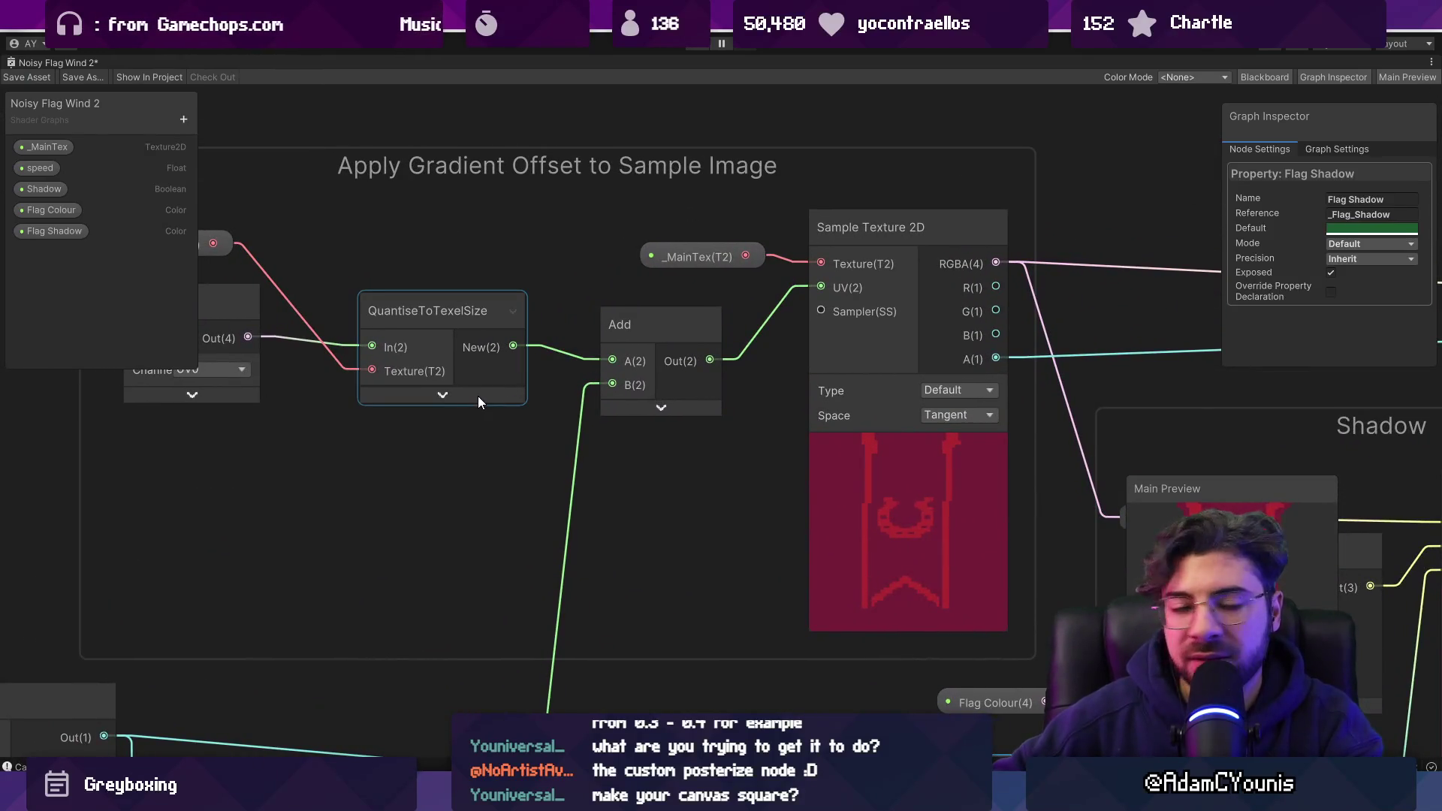
left_click_drag(449, 313, 510, 311)
scroll(466, 309, "down", 1)
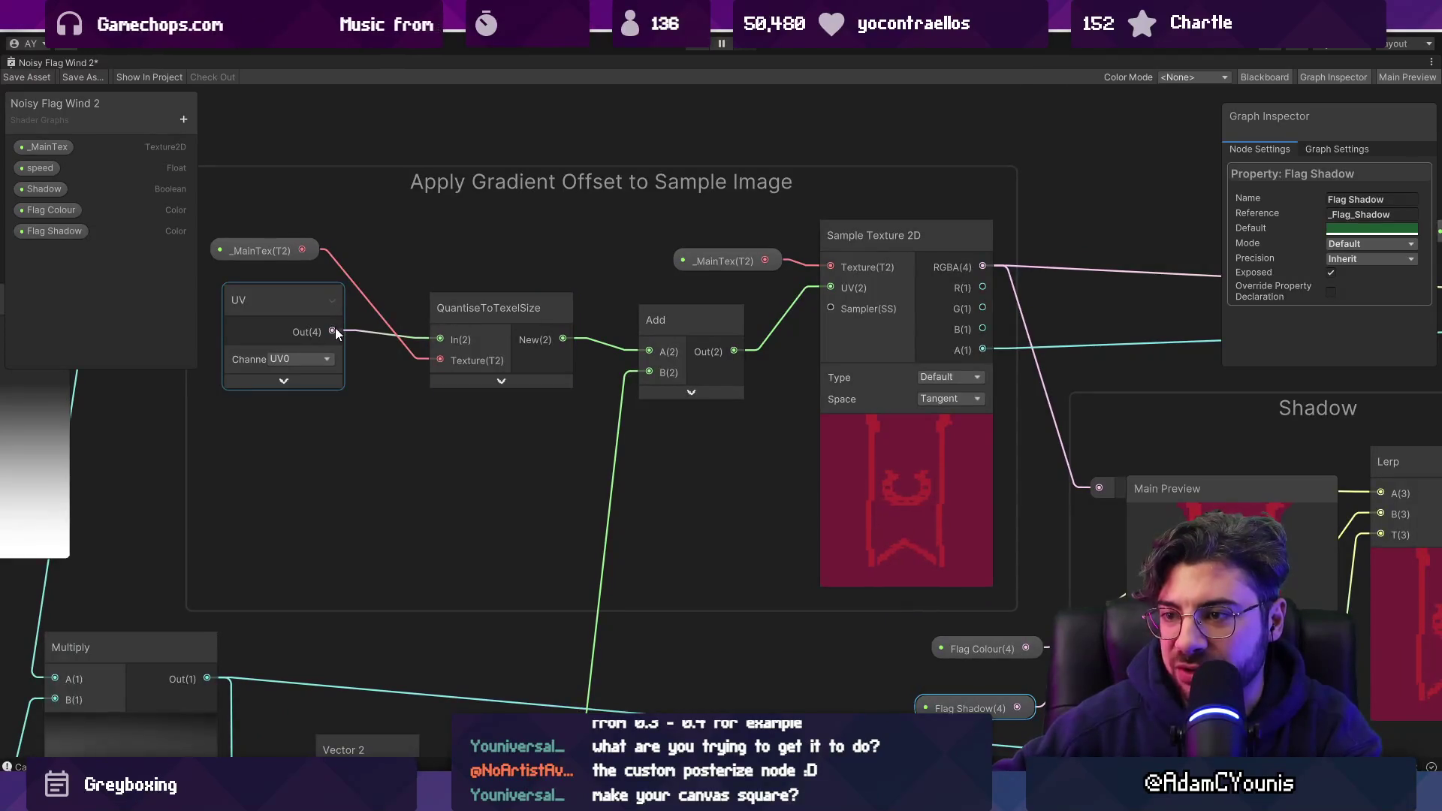
left_click_drag(332, 330, 647, 355)
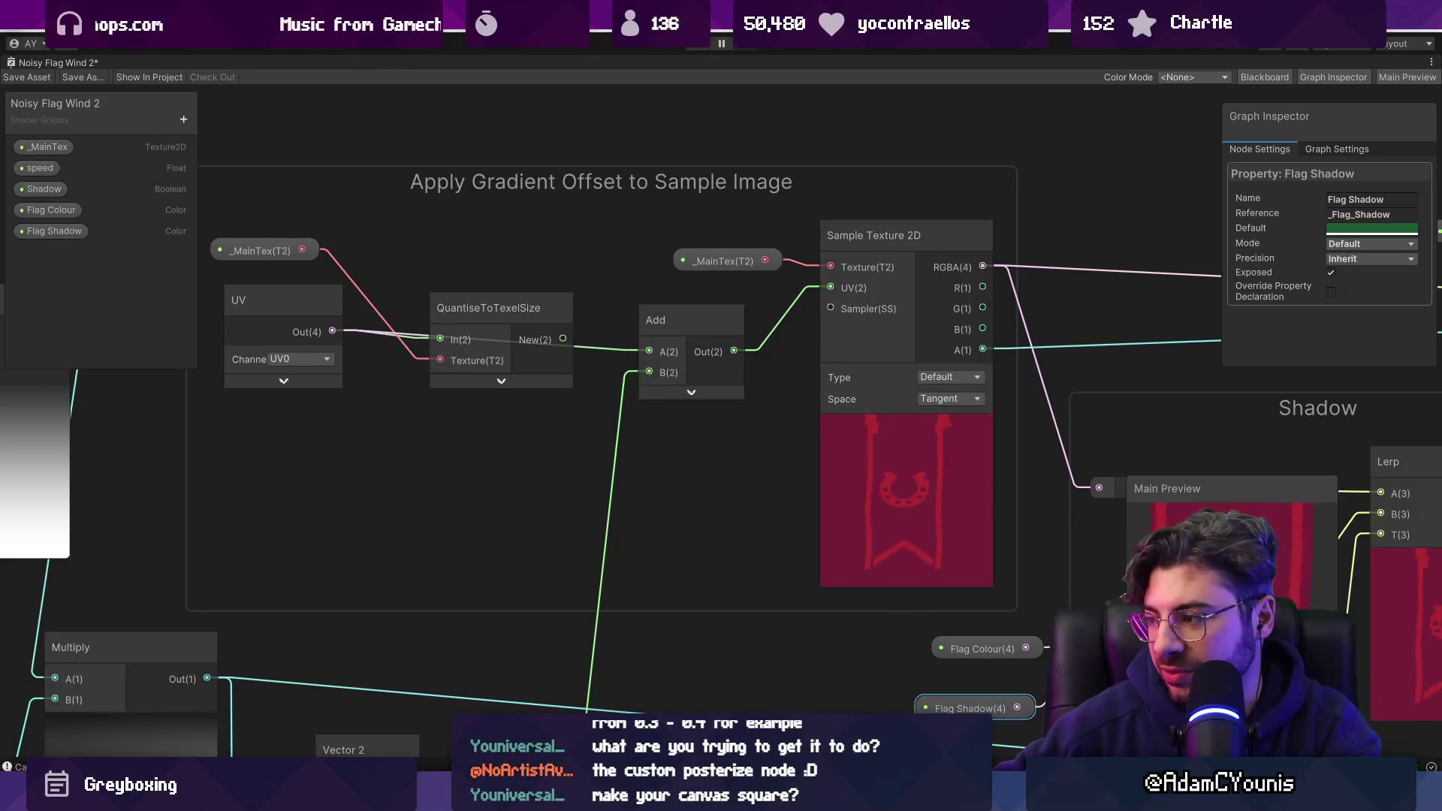
key("ctrl+z")
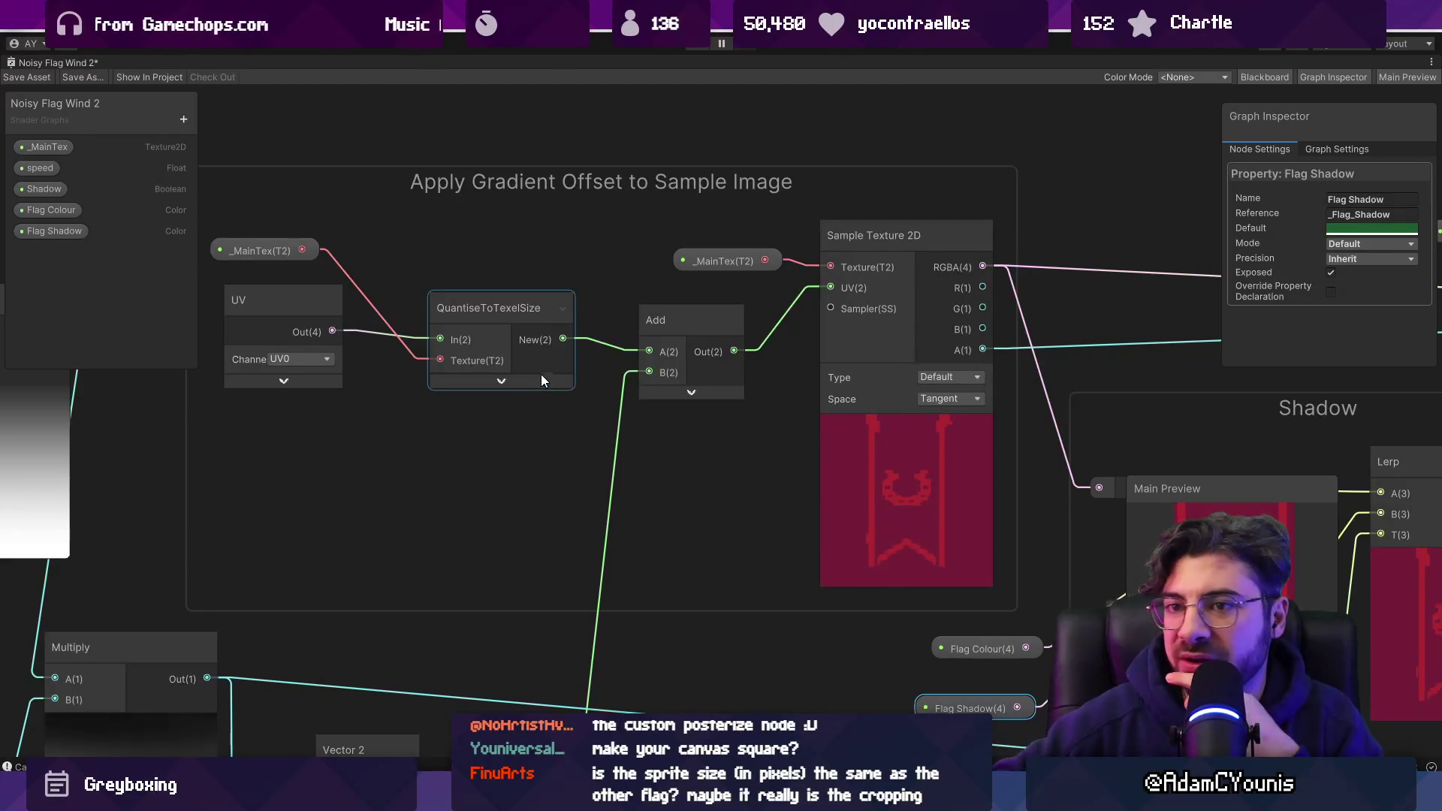
Select the _MainTex property node and save the Noisy Flag Wind 2 graph.
scroll(541, 374, "down", 3)
scroll(428, 300, "up", 3)
left_click(367, 305)
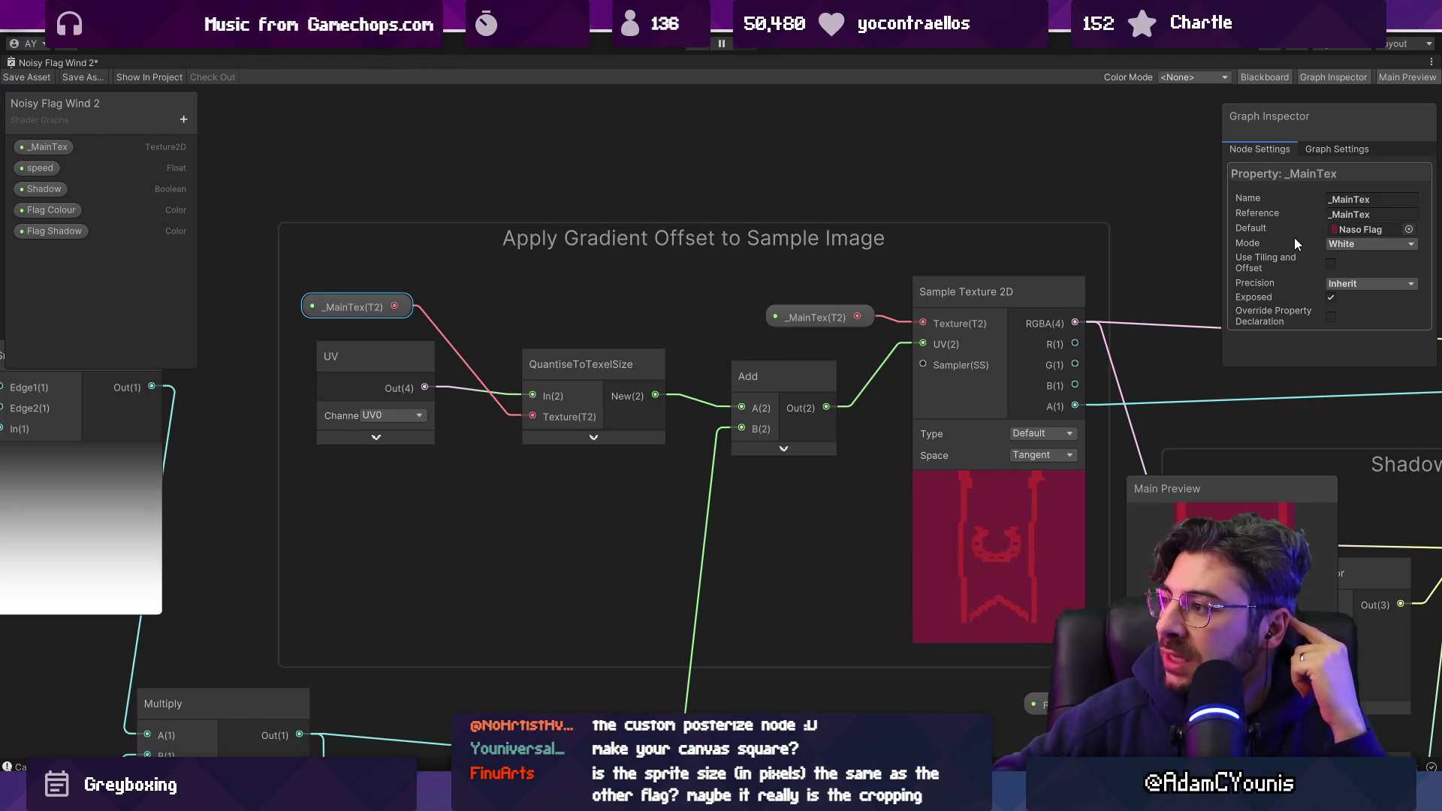
left_click(39, 77)
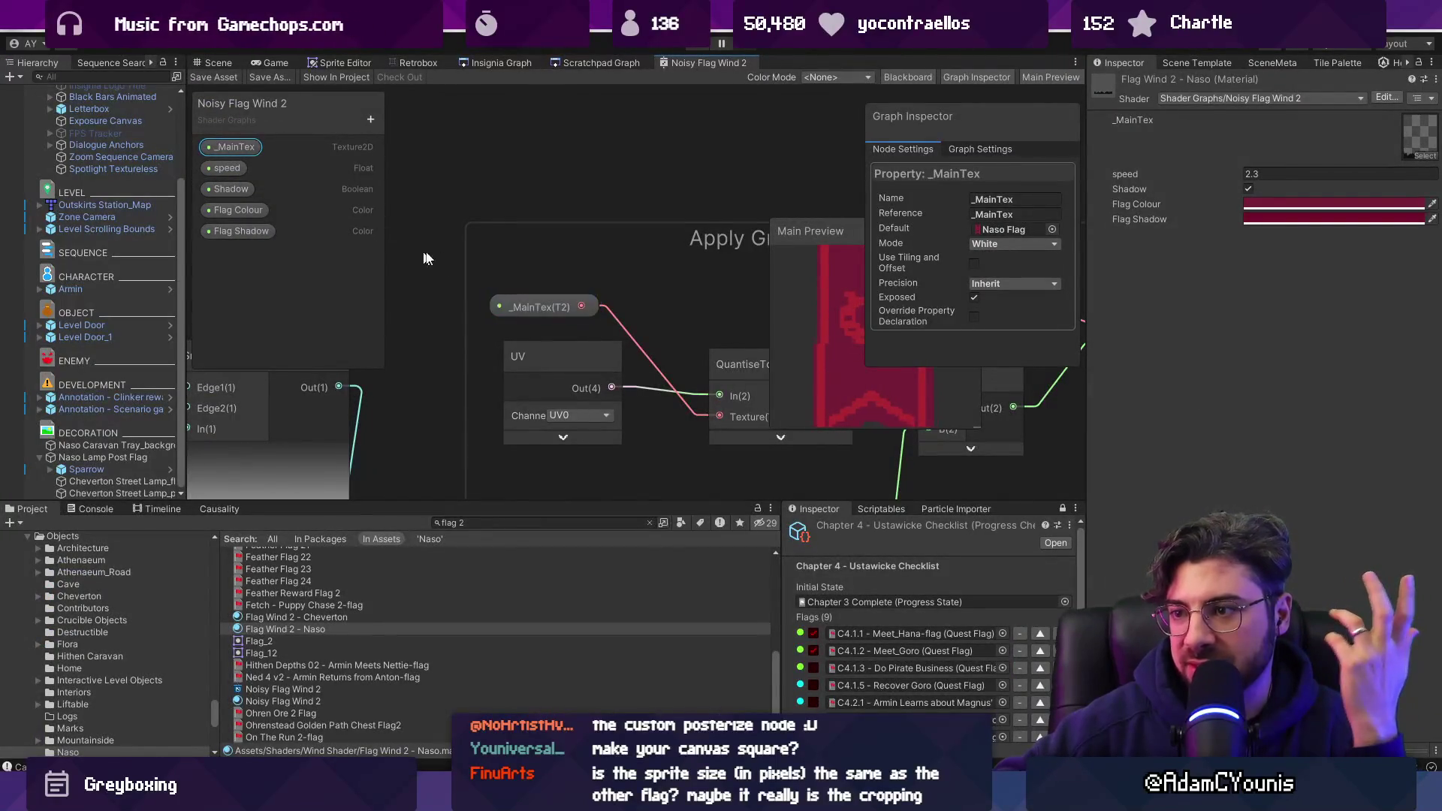
From the Scene tab, search the project for 'cheverton' and open Cheverton Street Lamp Flag in Aseprite.
left_click(308, 62)
left_click(218, 62)
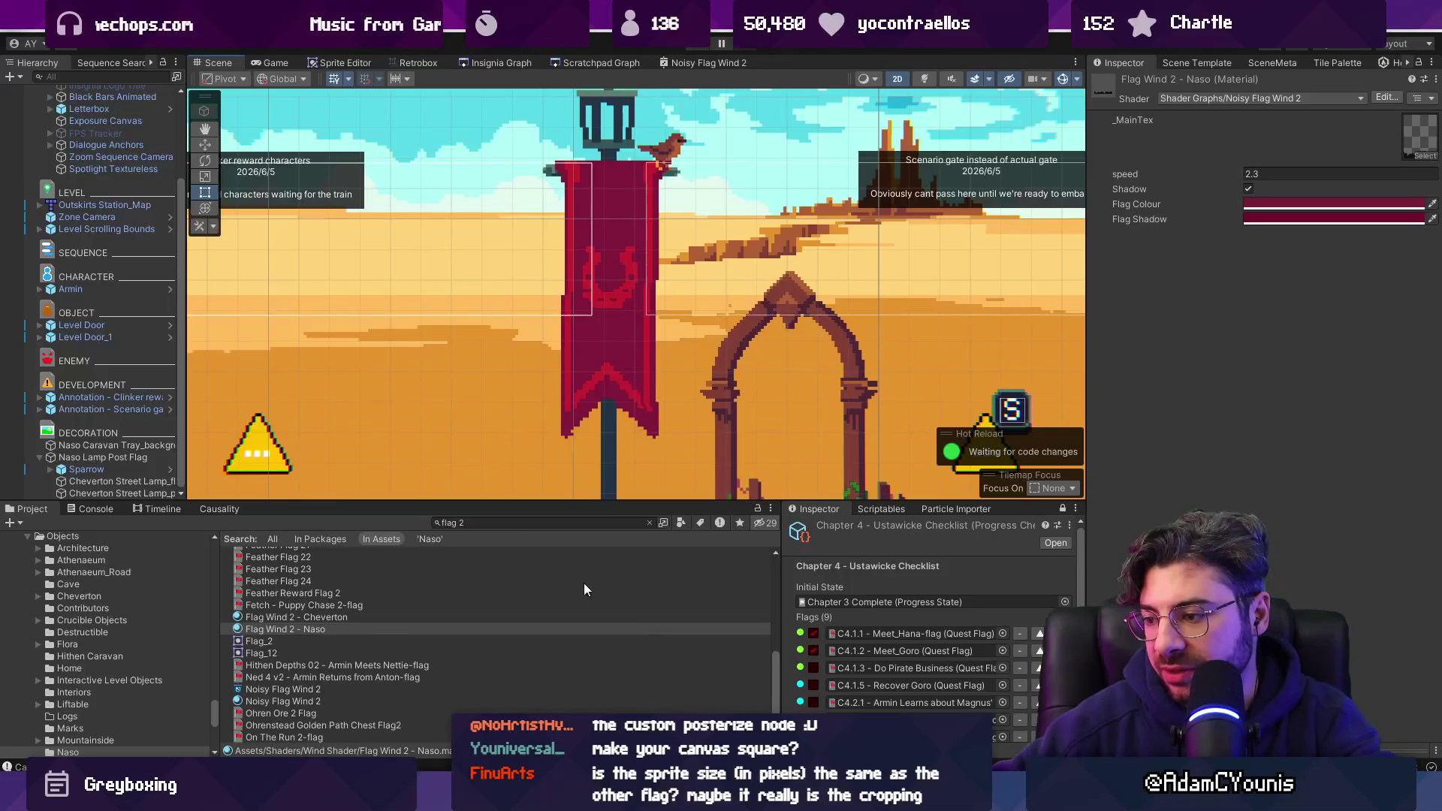
left_click(516, 524)
type("cheverton")
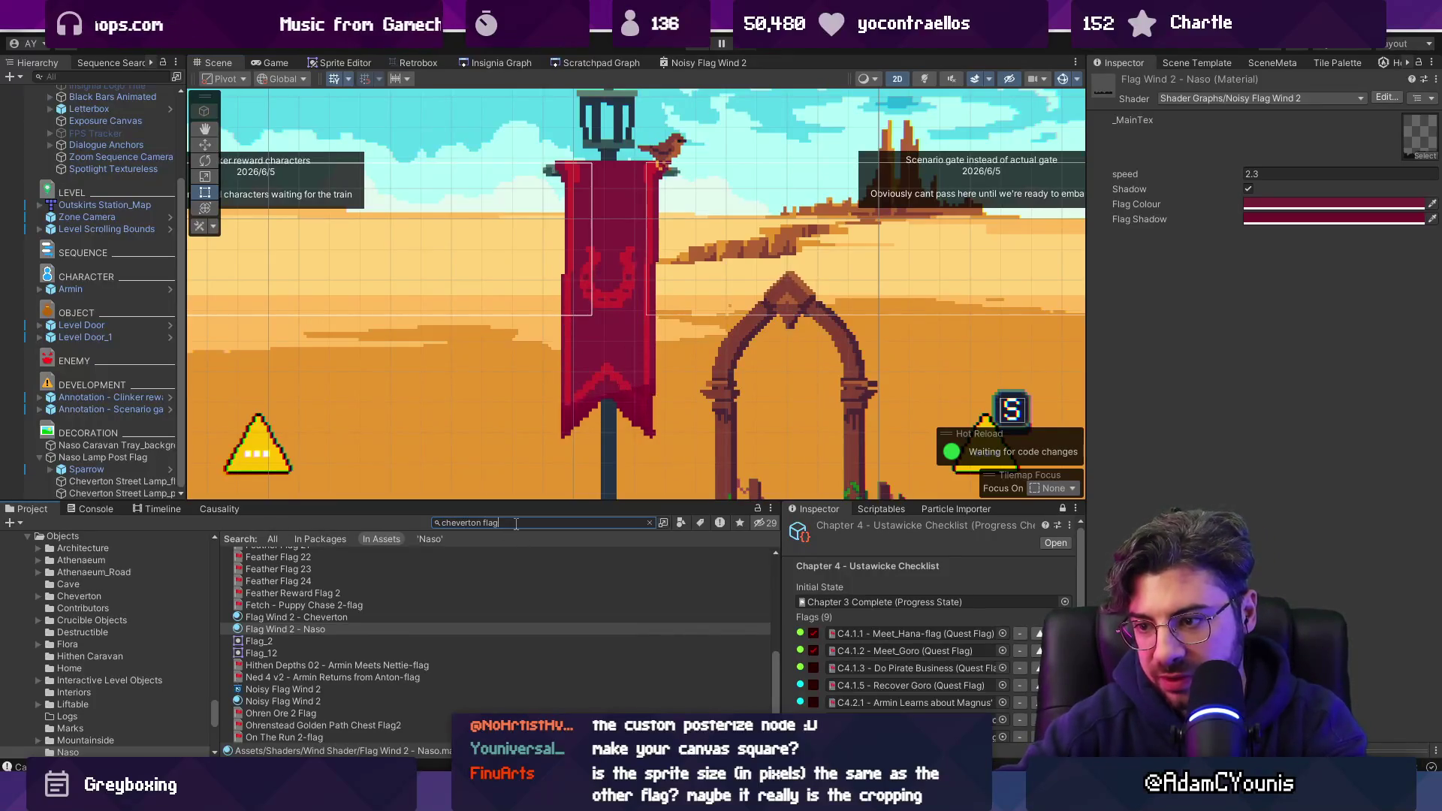
double_click(340, 613)
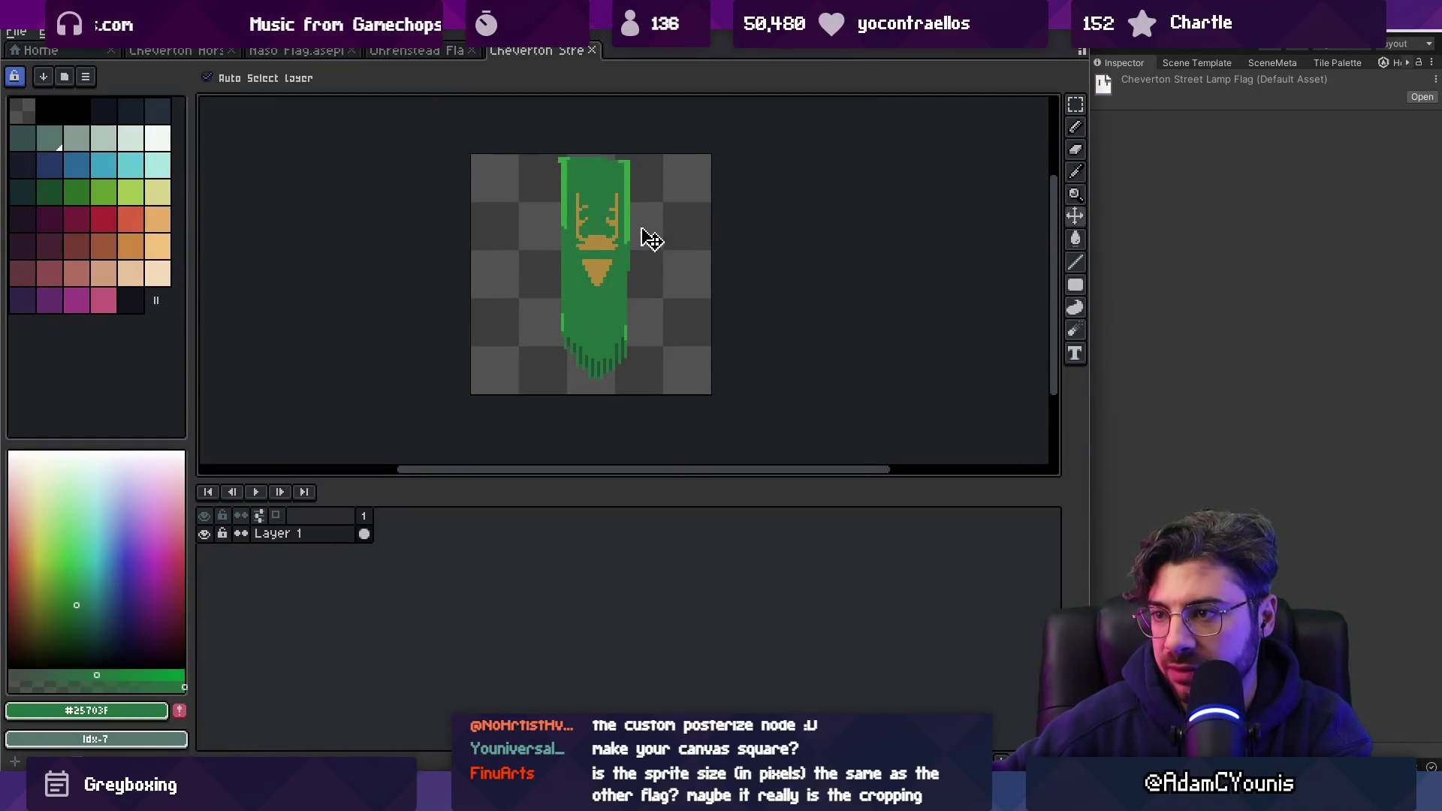
Zoom the green lamp-flag sprite, switch to the tan Unrenstead banner sprite, then return to Unity.
scroll(644, 235, "up", 1)
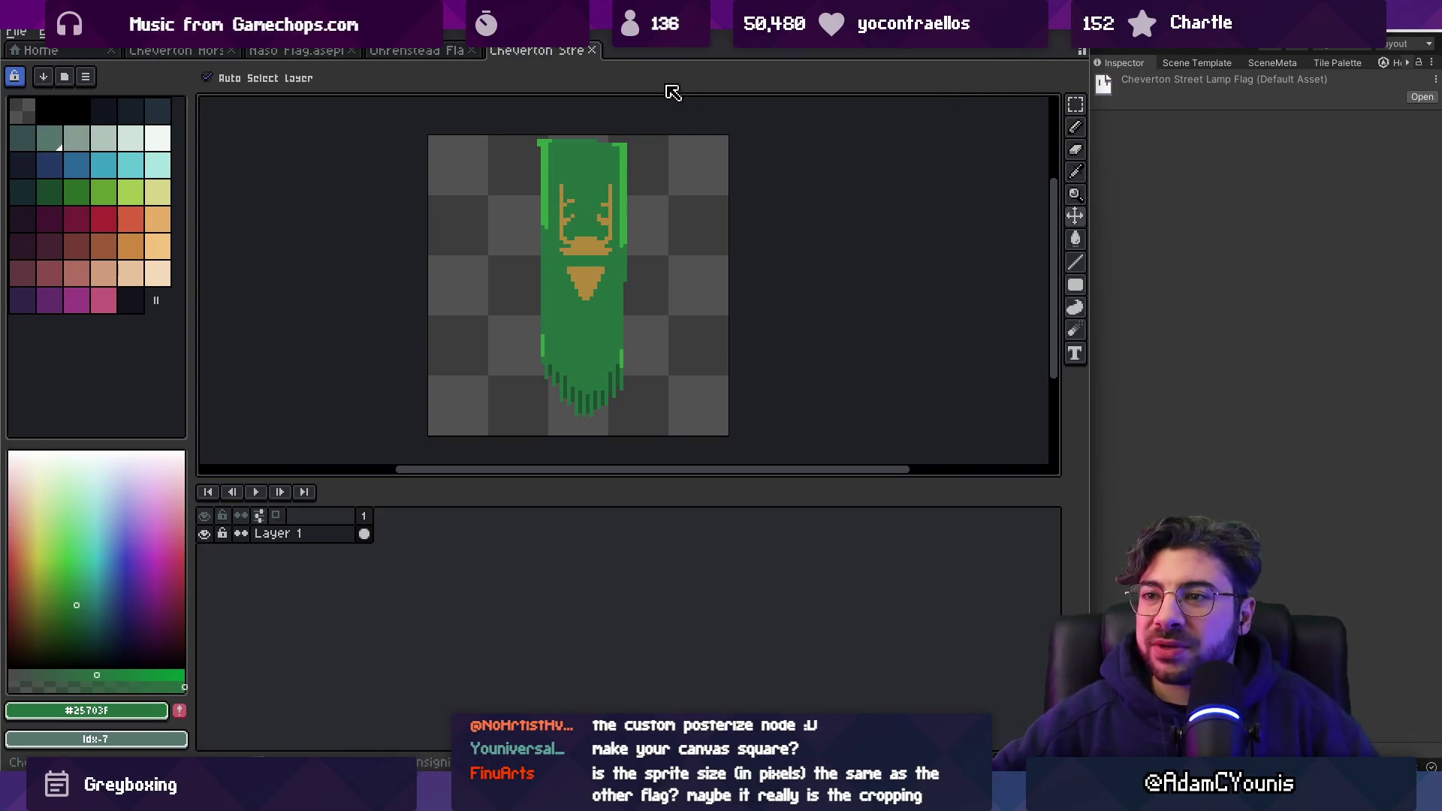
key("ctrl+shift+Tab")
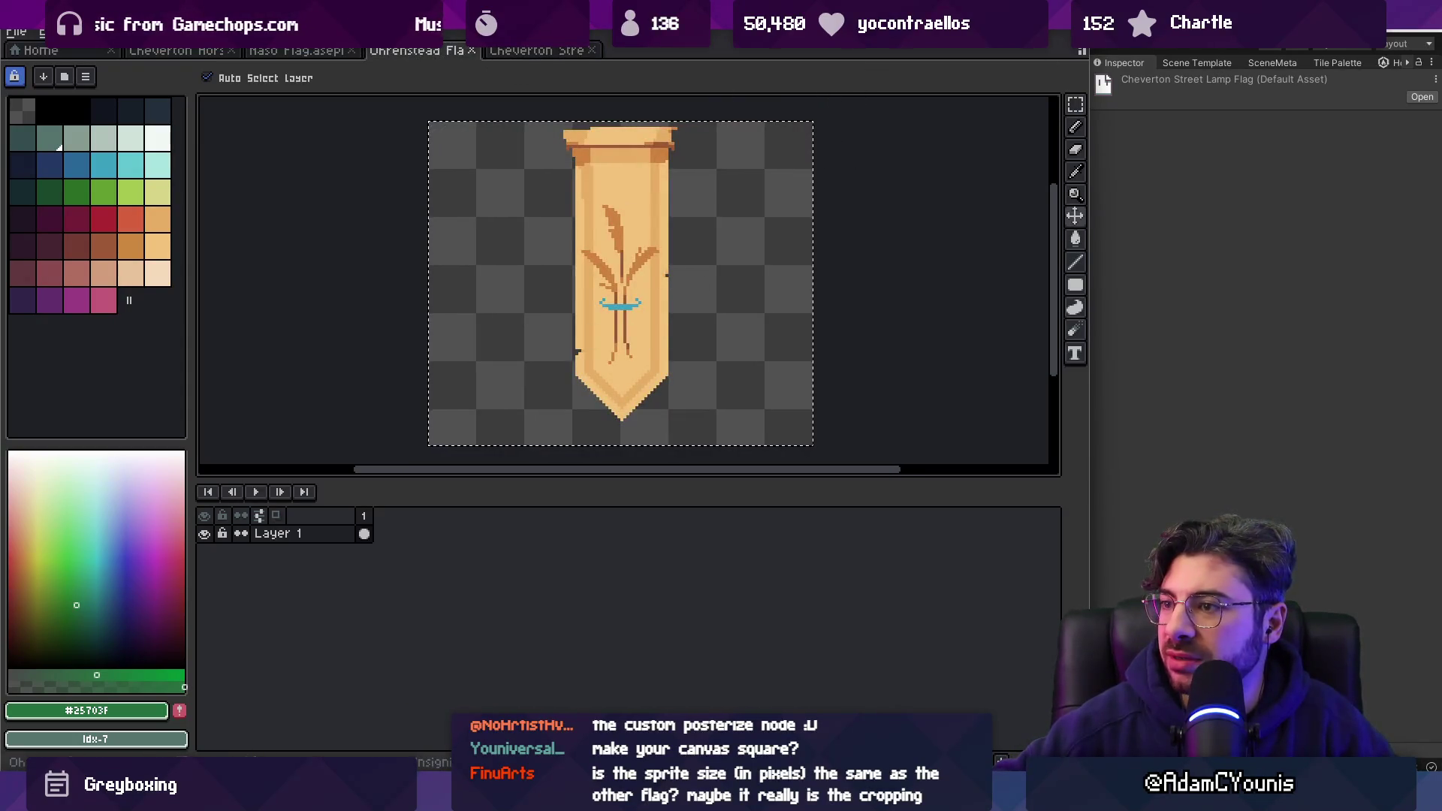
key("alt+Tab")
Search the project for 'noisy', open the NoisyWind - Flag shader graph and maximize its tab.
left_click(560, 523)
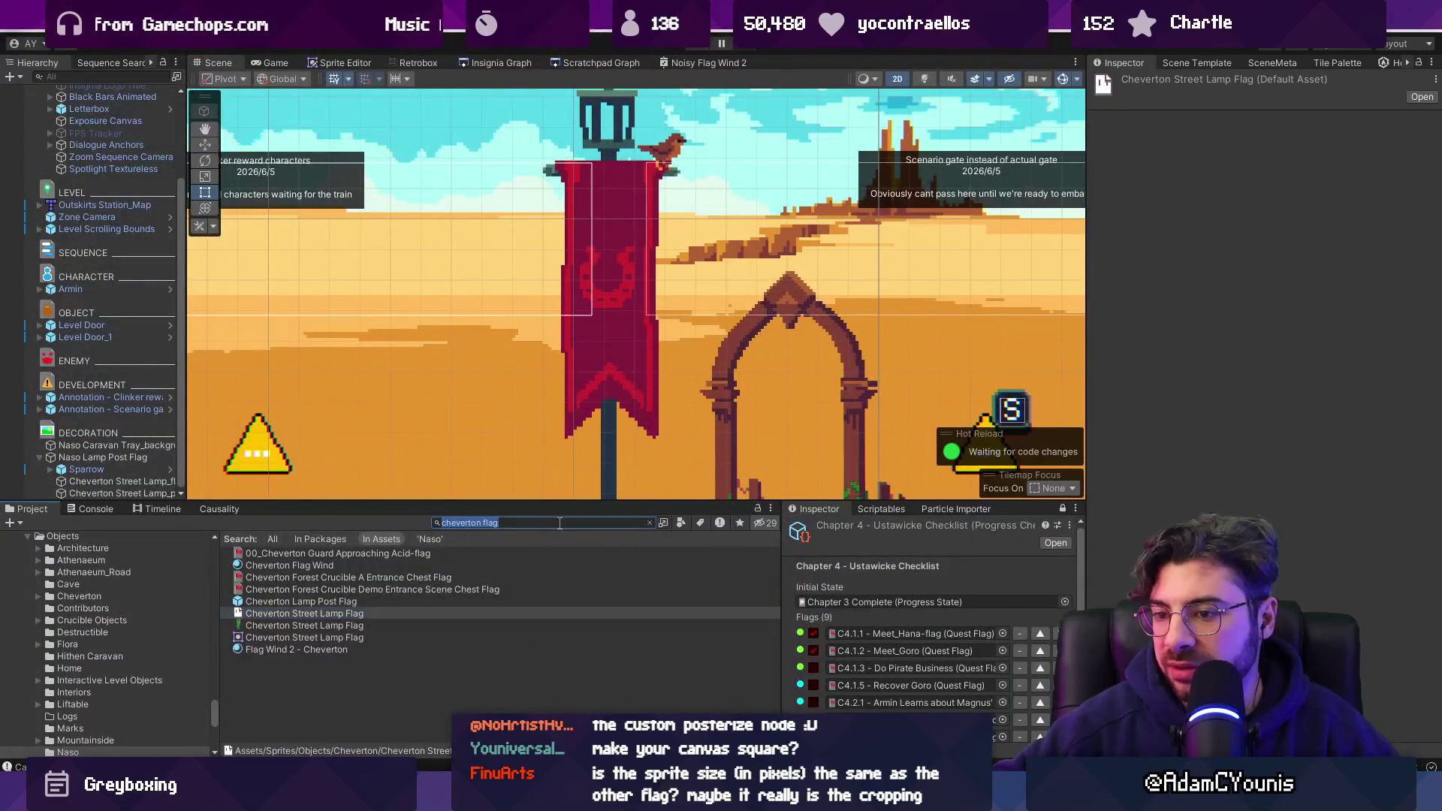
type("noisy")
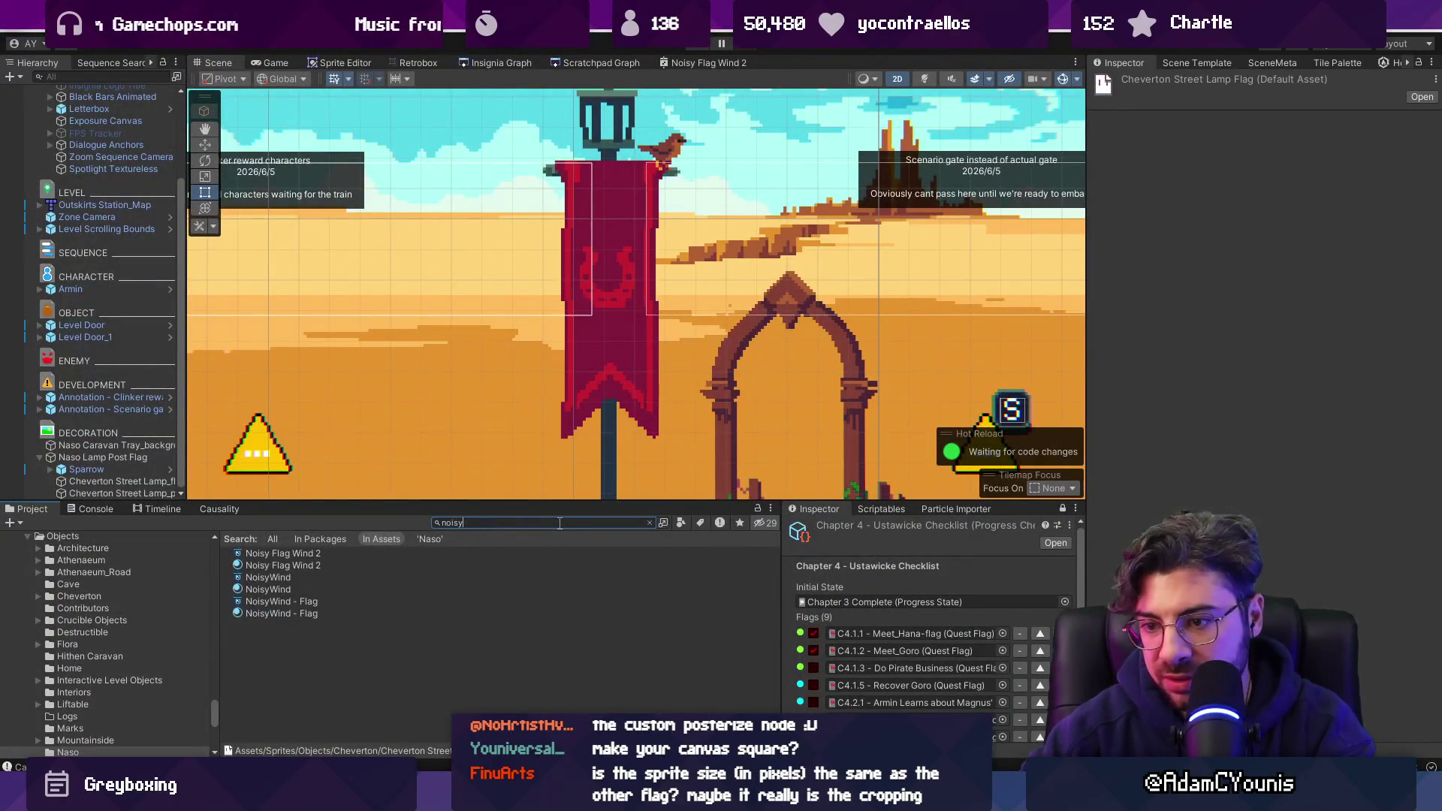
key("Down")
key("Down")
key("Down")
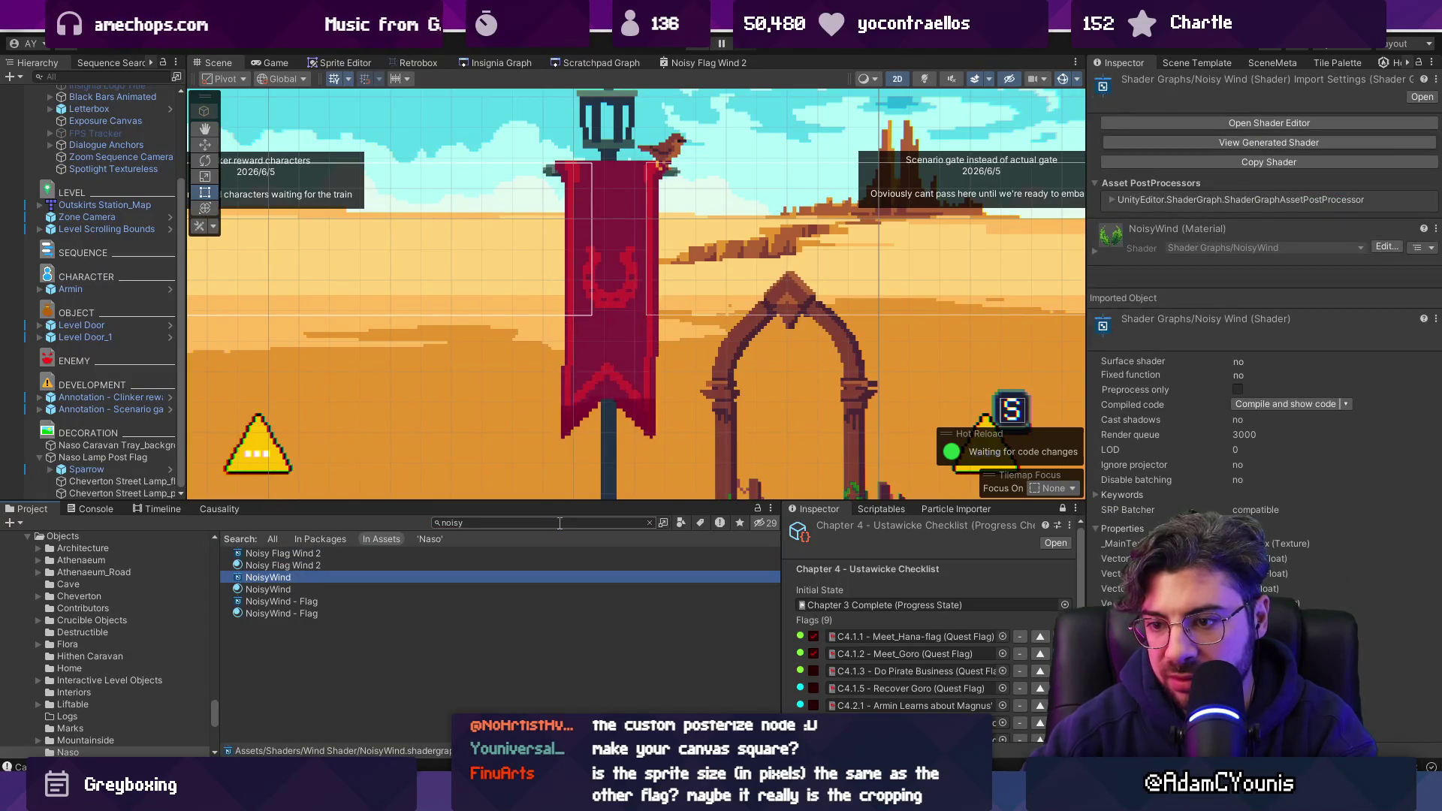
key("Down")
key("Down")
key("Return")
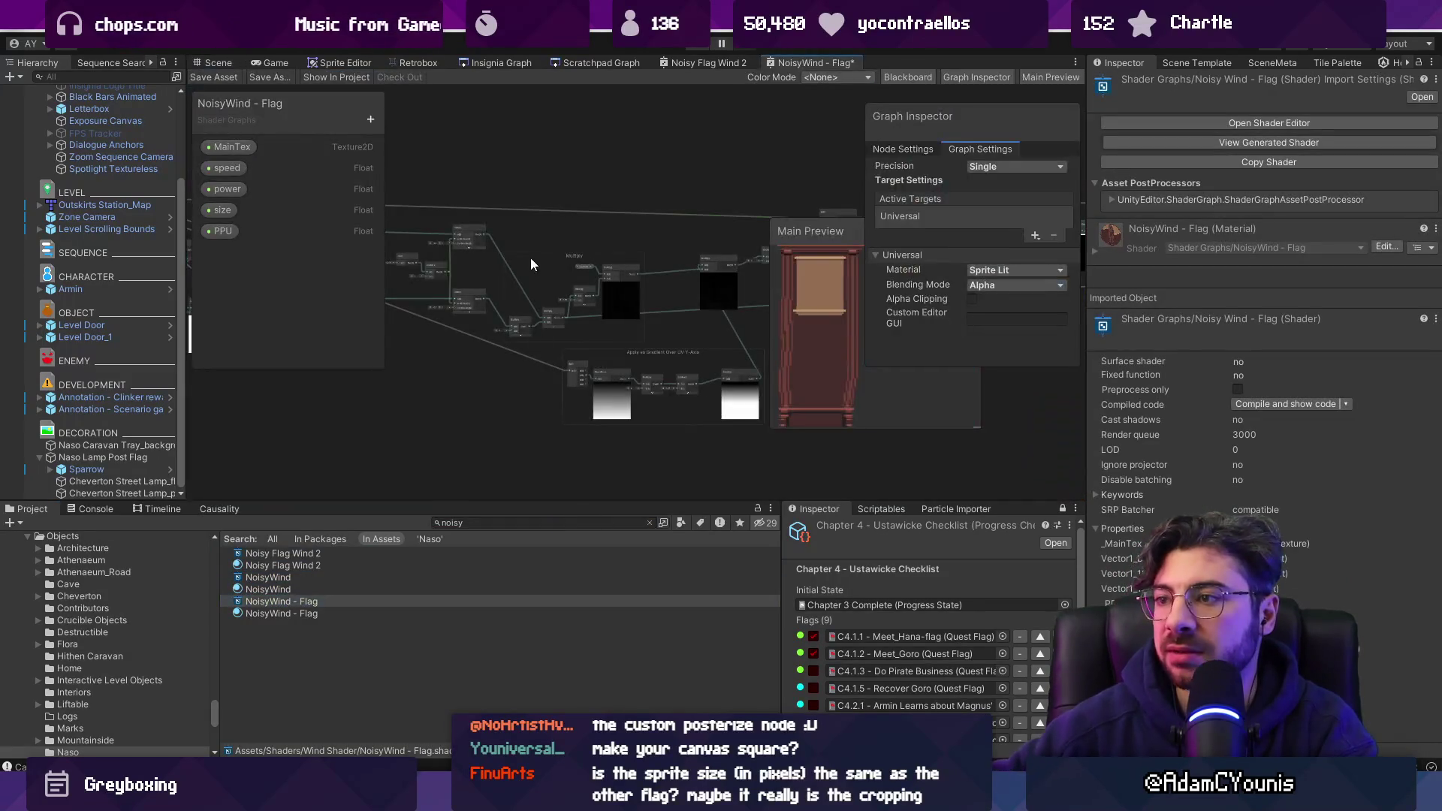
double_click(787, 64)
Frame the graph on the Quantize Pixelate node and open the Quantize Pixelate sub-graph.
scroll(475, 218, "up", 5)
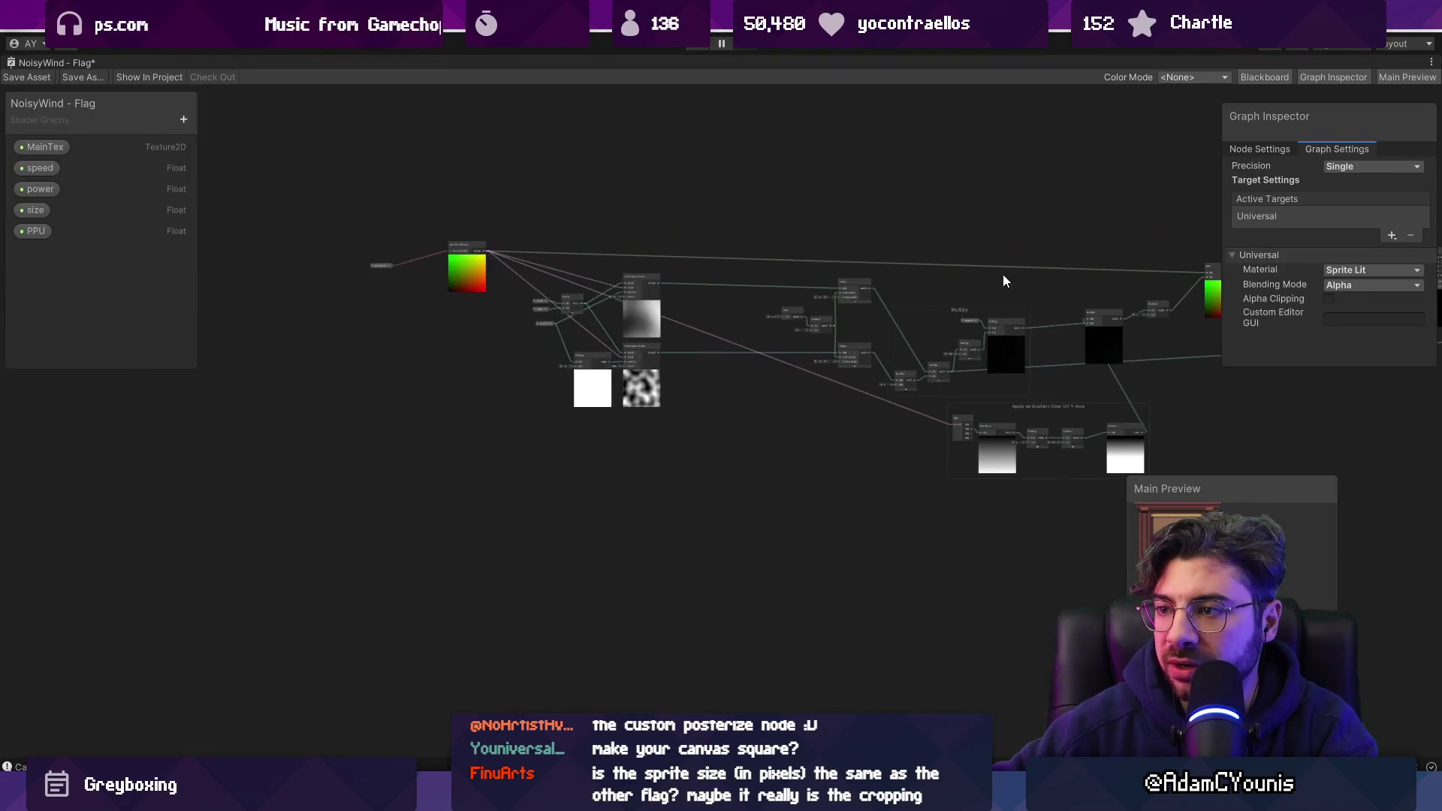
key("f")
left_click_drag(485, 389, 105, 347)
scroll(508, 296, "down", 4)
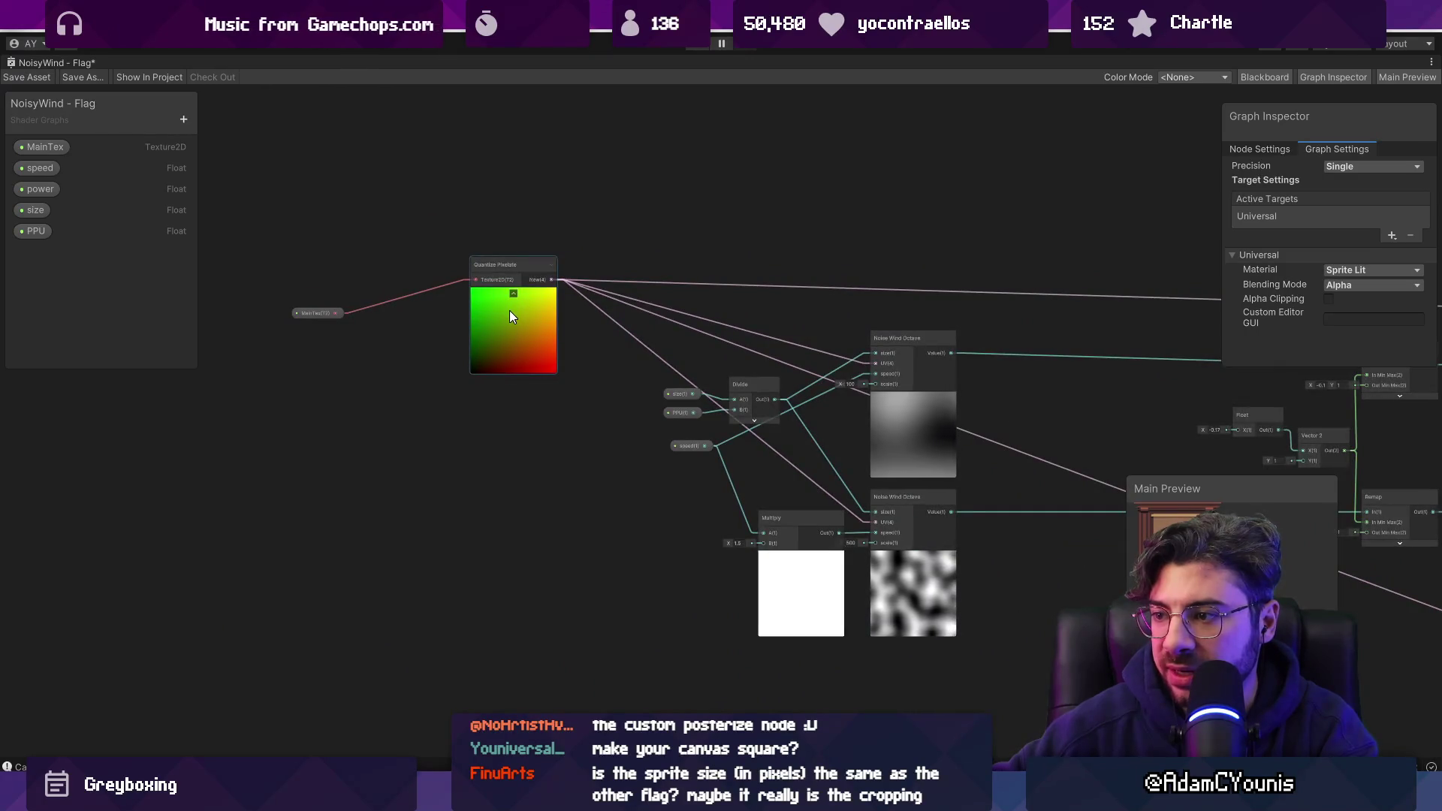
scroll(509, 310, "down", 1)
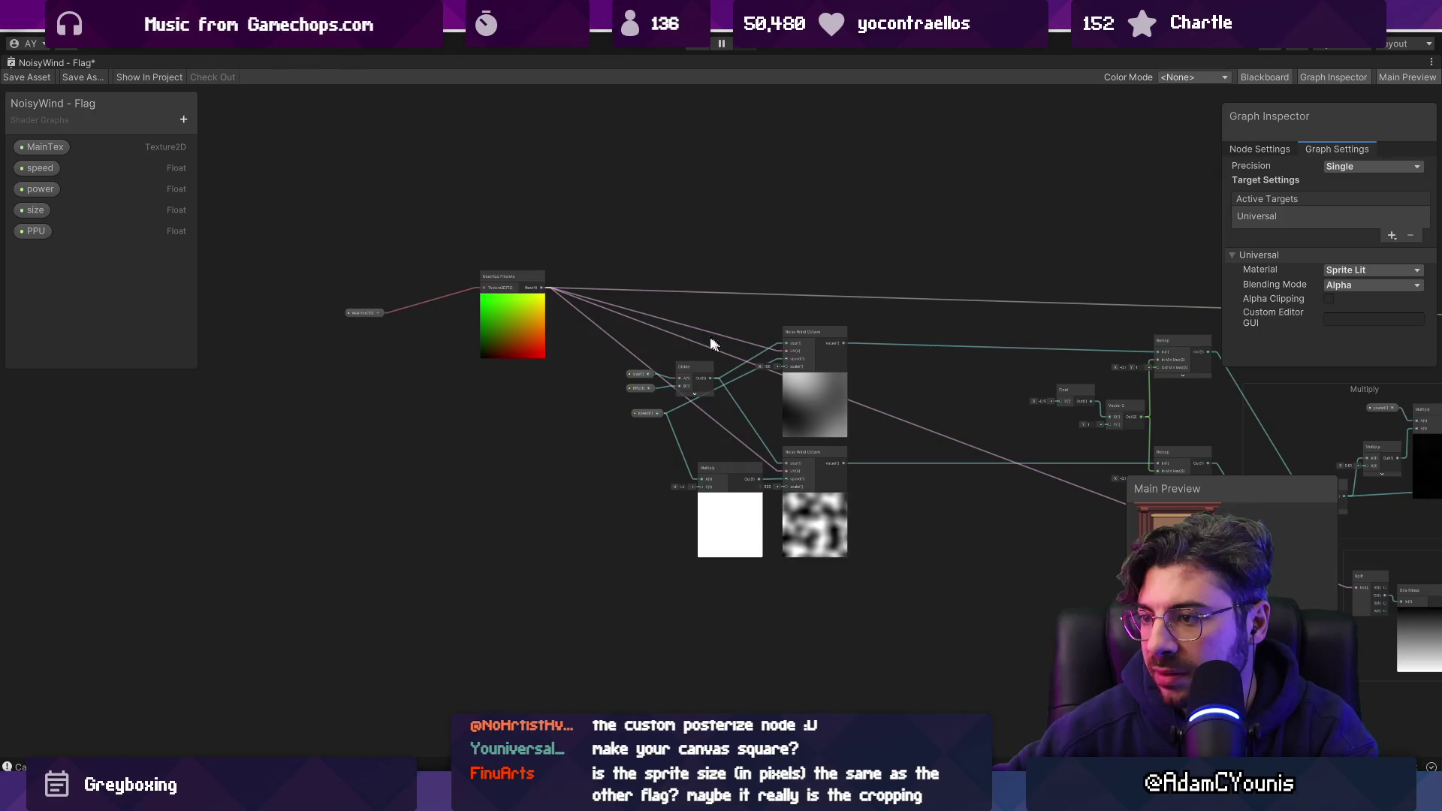
scroll(544, 300, "up", 5)
double_click(493, 320)
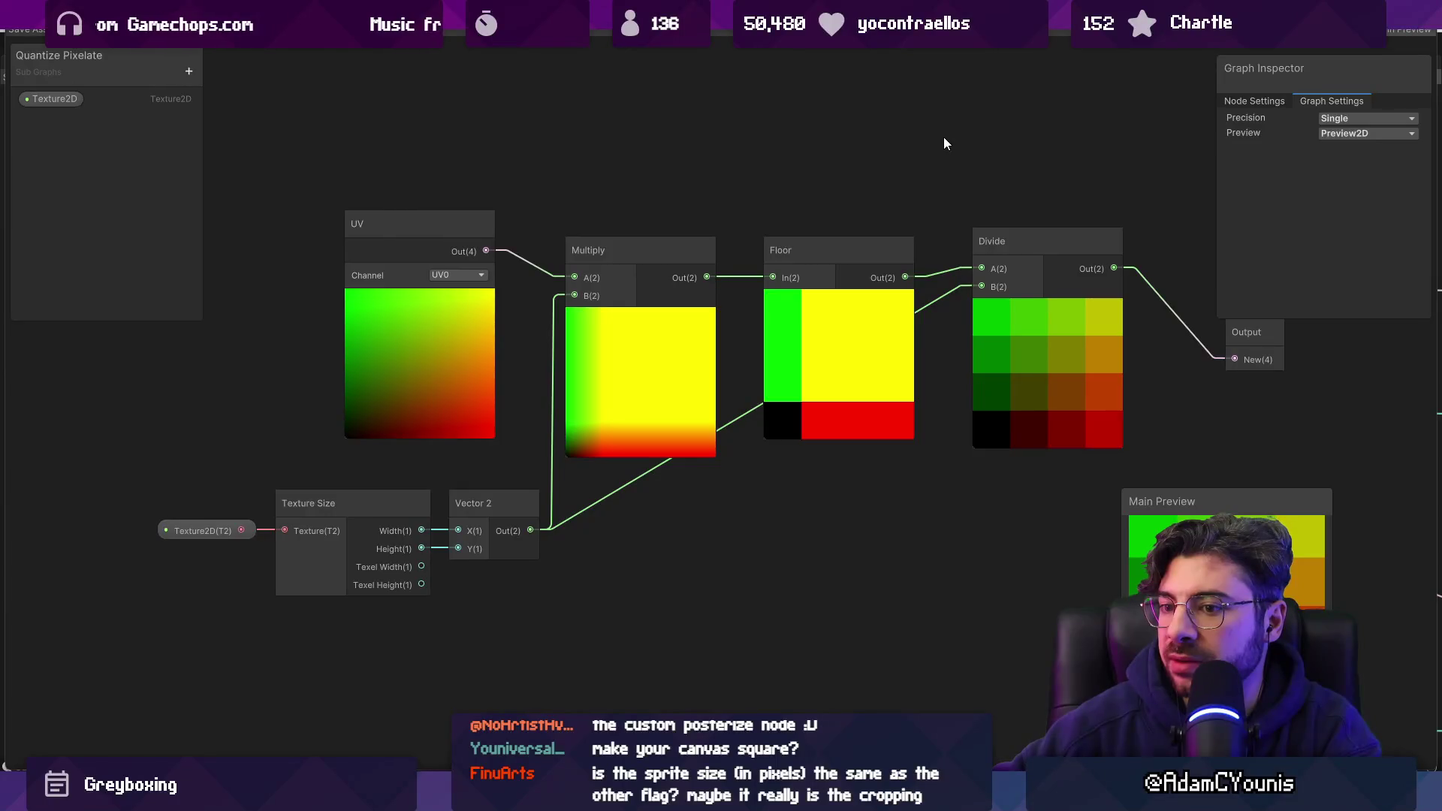
Review the main graph's noise, Multiply and gradient nodes, then save NoisyWind - Flag.
scroll(616, 256, "down", 3)
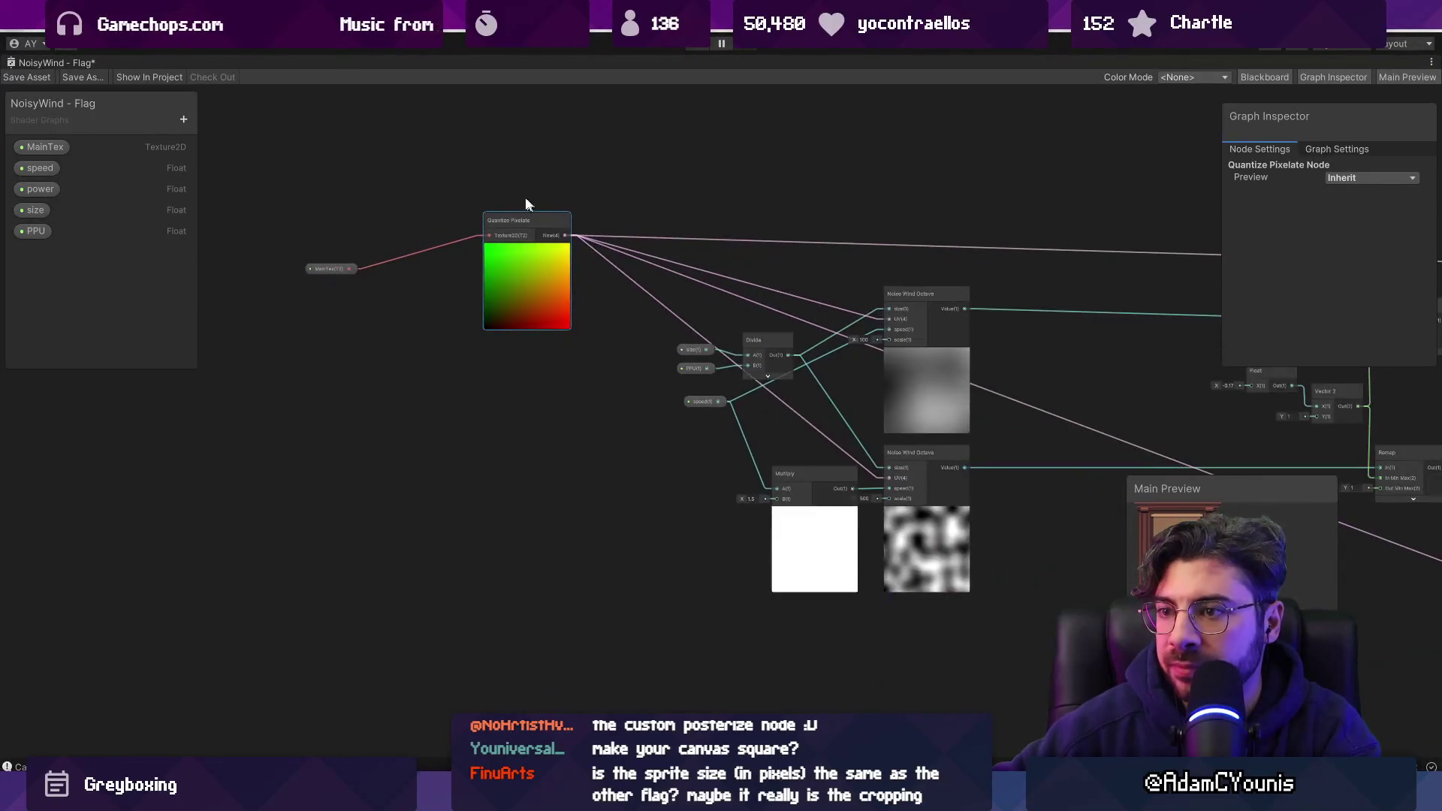
left_click_drag(959, 223, 413, 208)
scroll(586, 233, "down", 4)
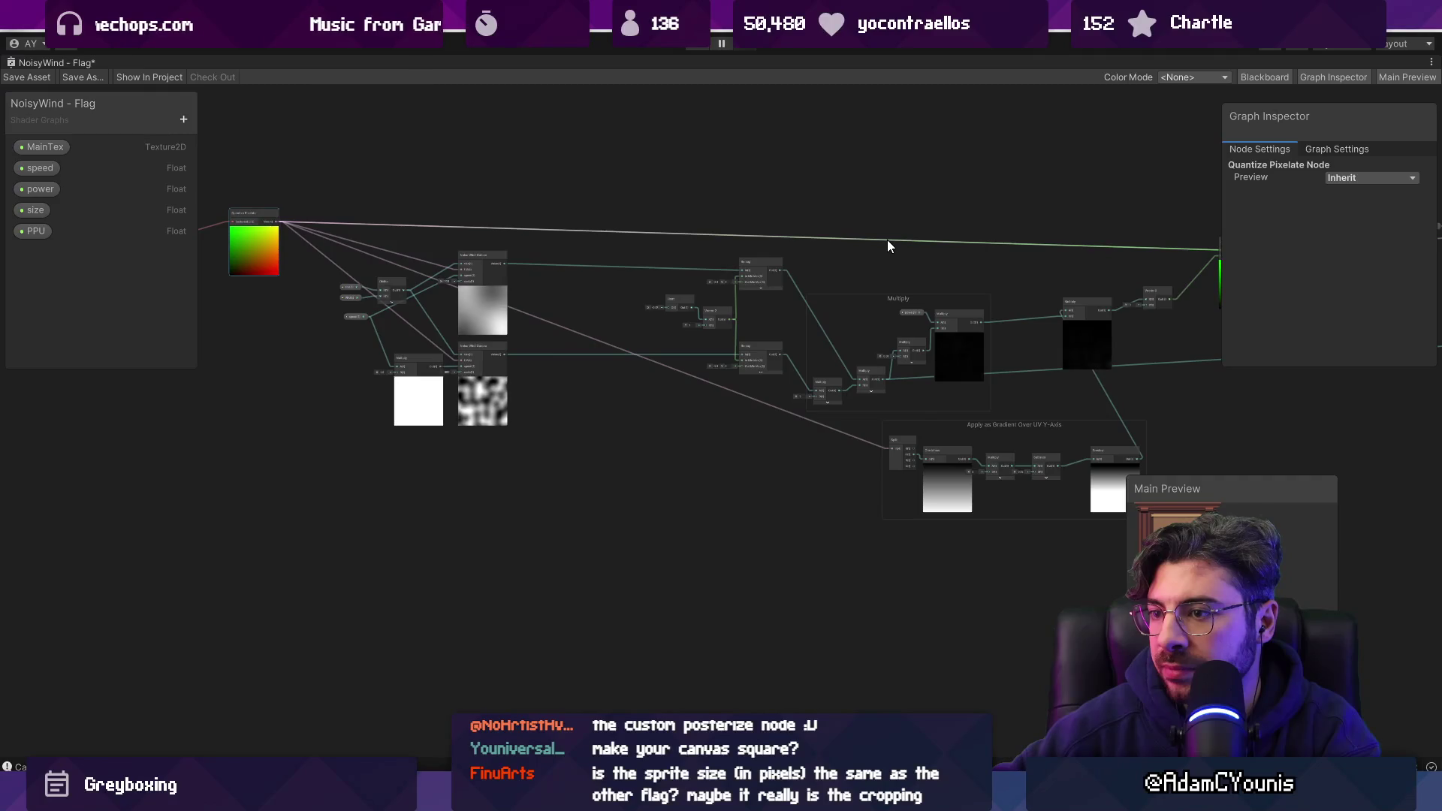
left_click_drag(886, 241, 462, 269)
scroll(462, 268, "up", 6)
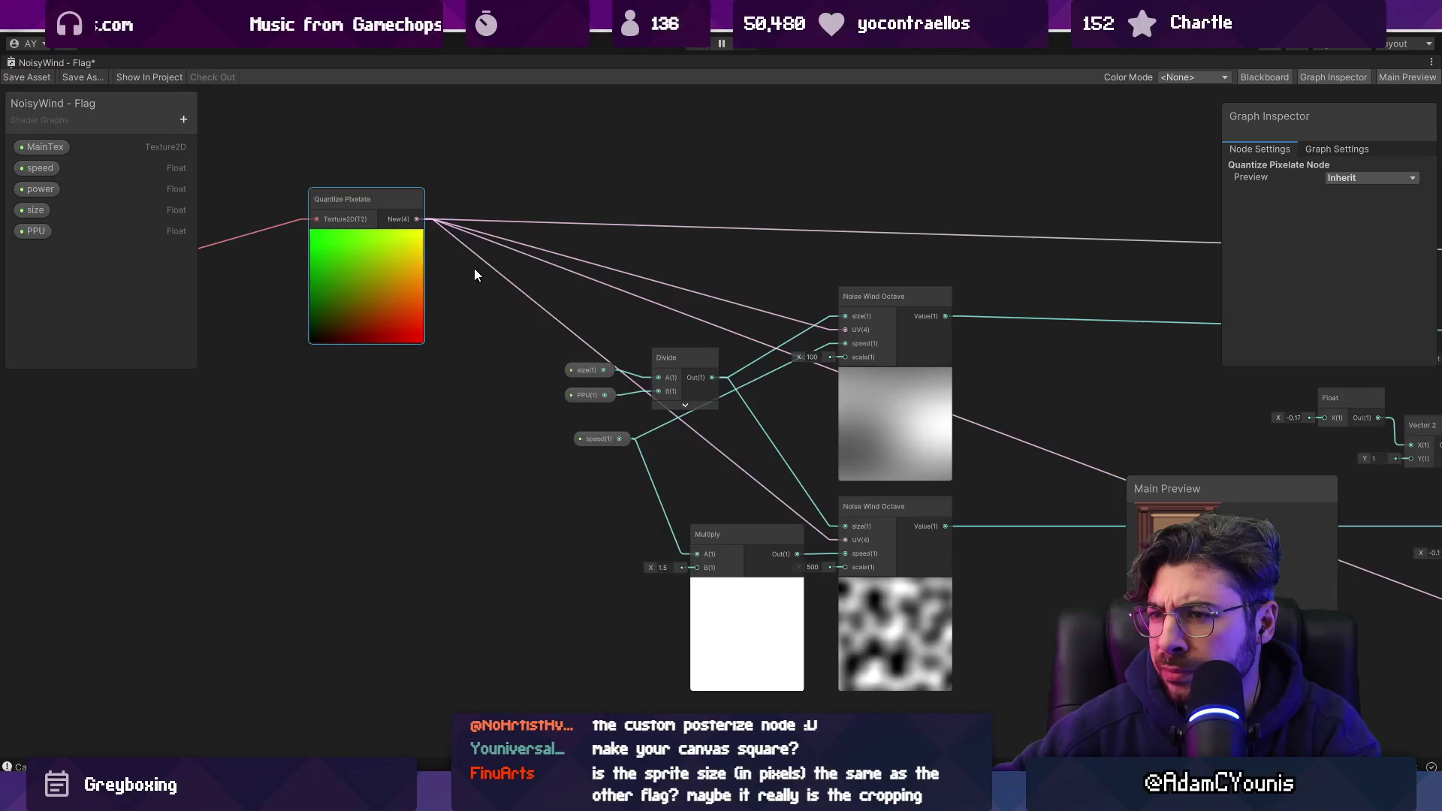
mouse_move(413, 264)
scroll(412, 264, "down", 3)
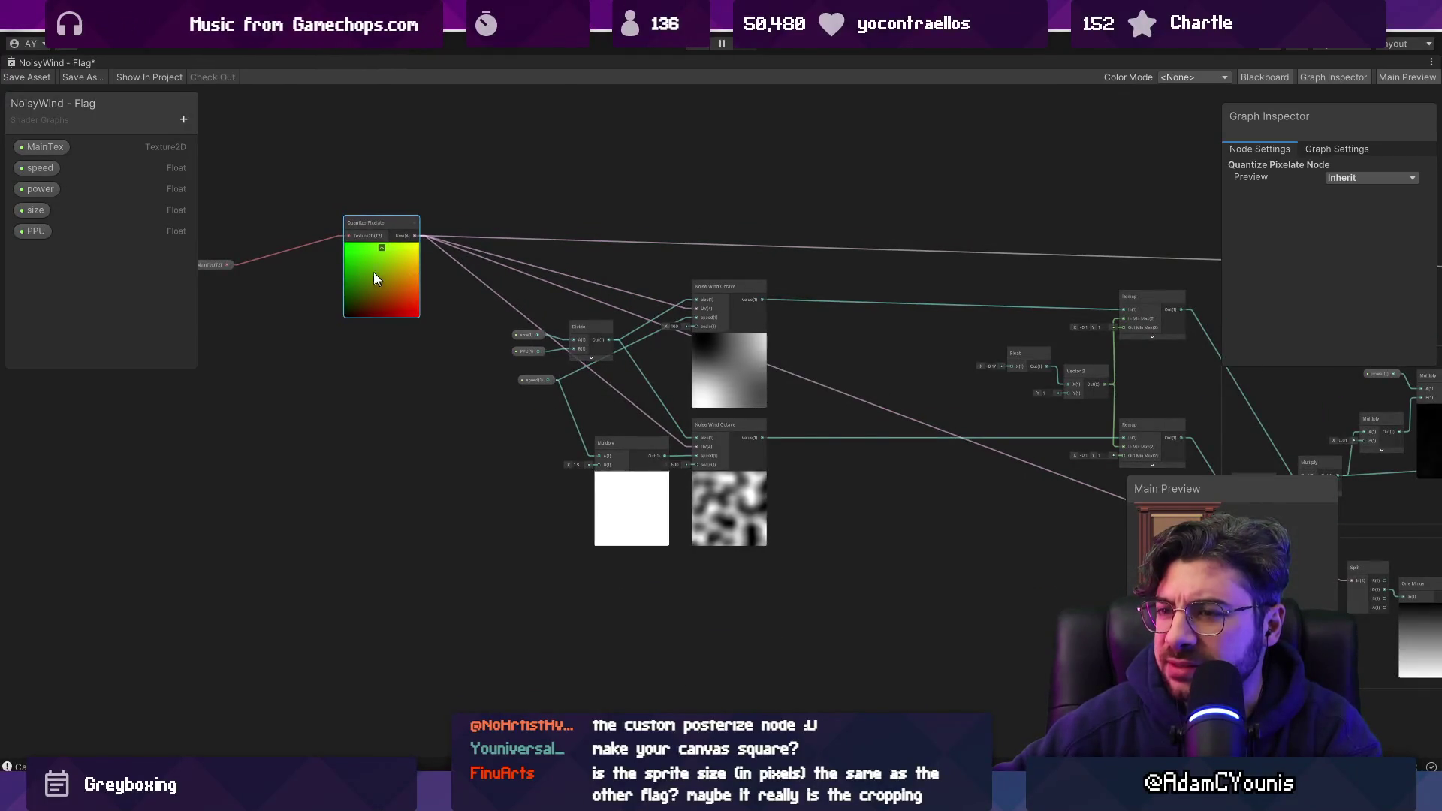
left_click(22, 78)
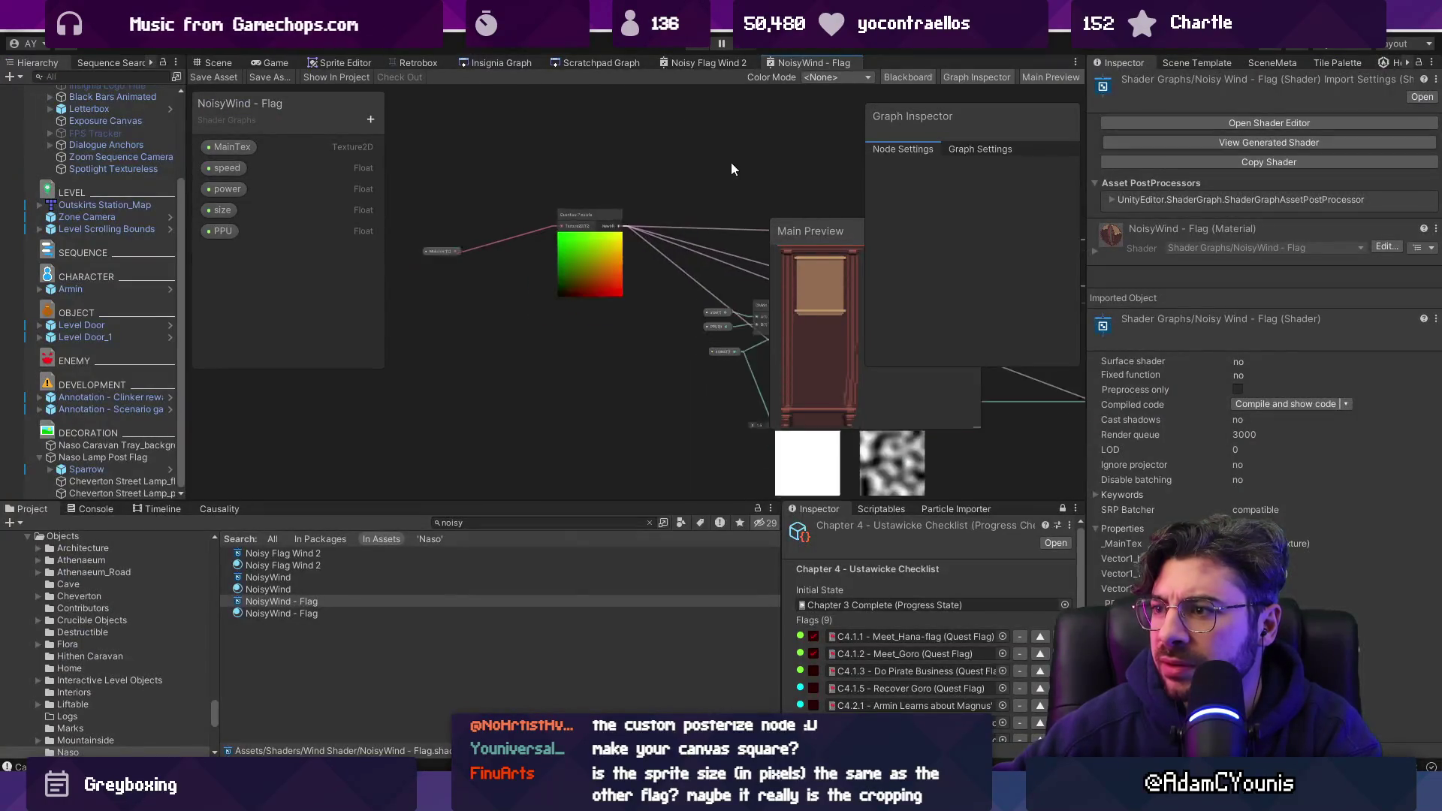
Close the NoisyWind - Flag graph tab.
mouse_move(732, 163)
left_mouse_down()
mouse_move(633, 148)
mouse_move(539, 199)
left_mouse_up()
scroll(671, 367, "up", 6)
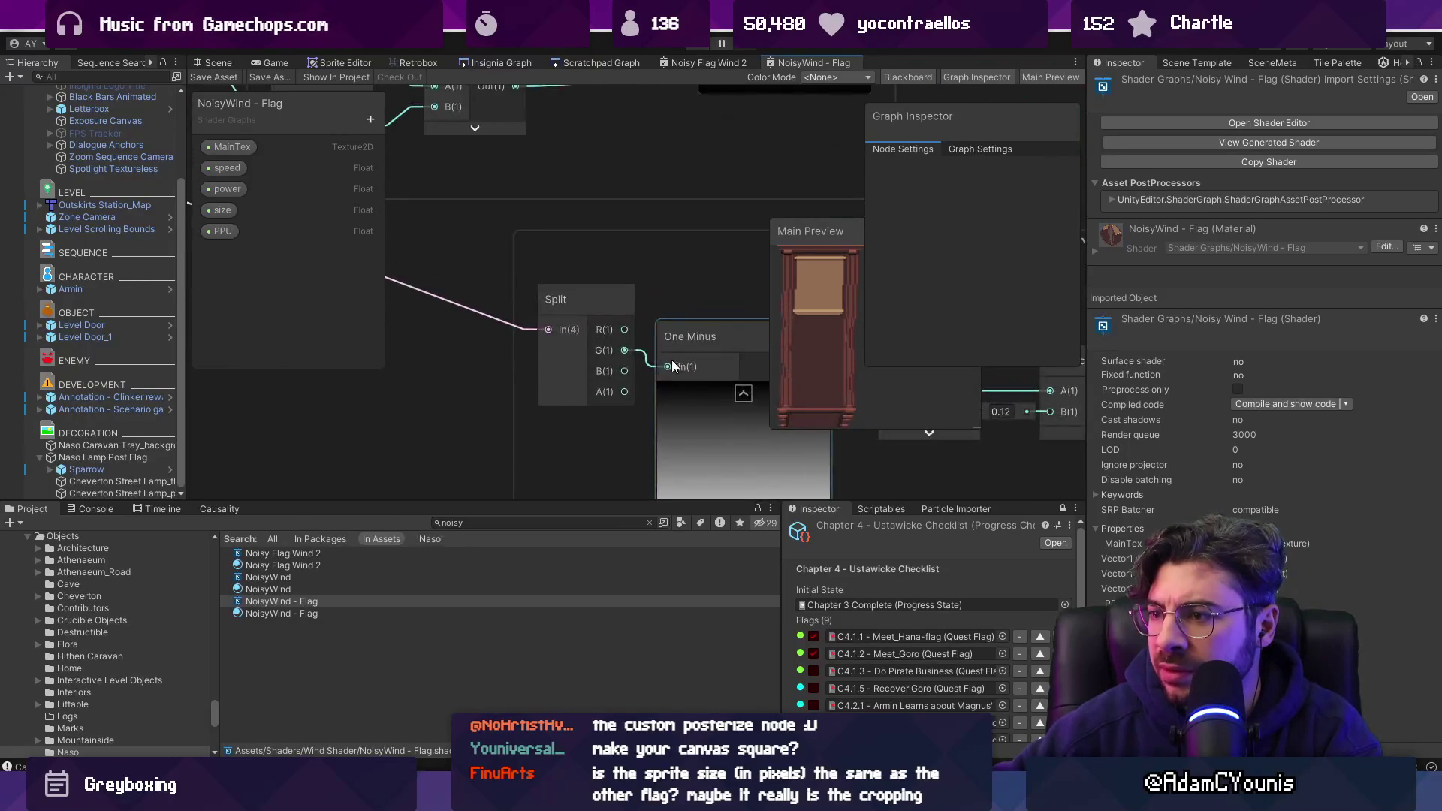
scroll(589, 335, "down", 6)
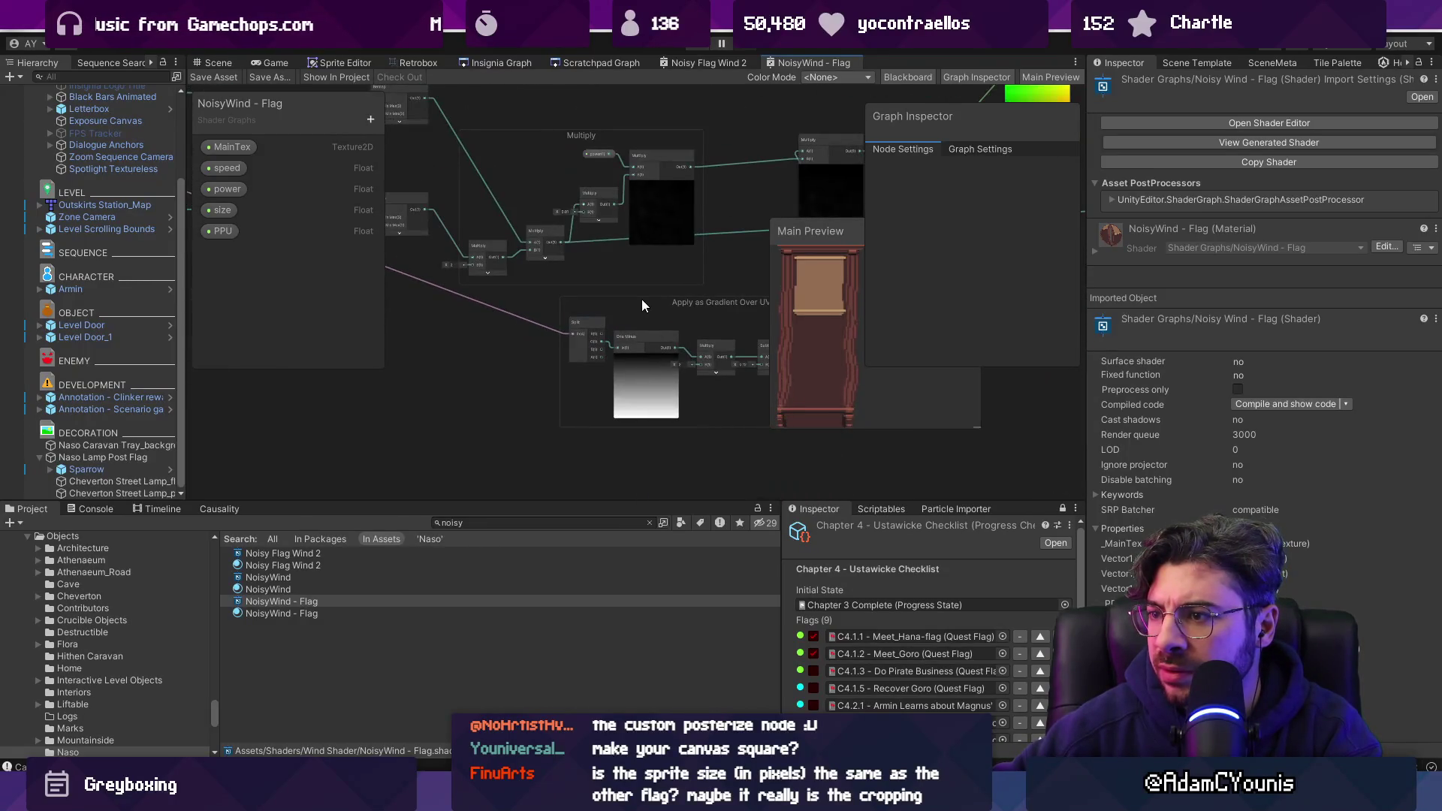
right_click(800, 63)
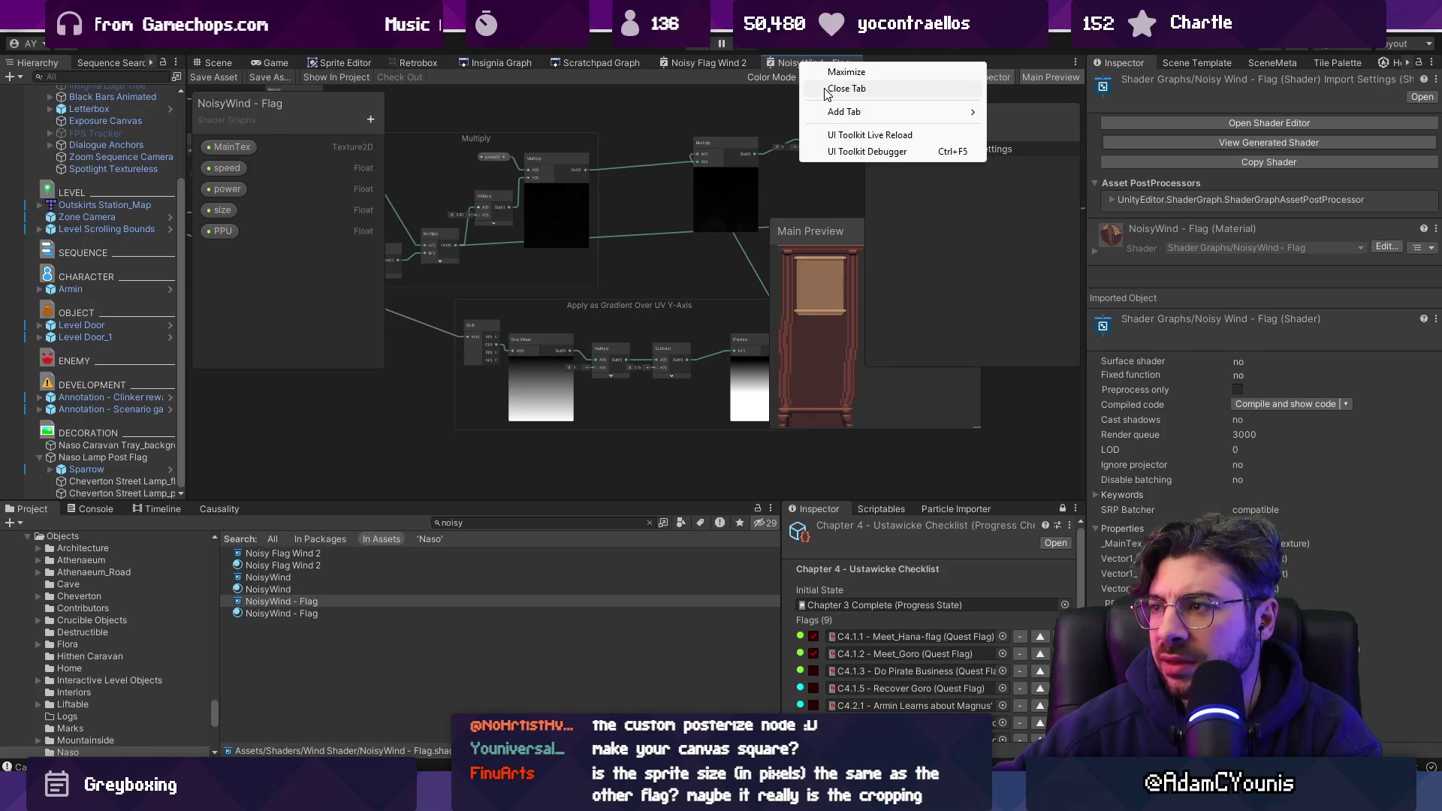
left_click(827, 89)
Maximize the Noisy Flag Wind 2 graph and move its _MainTex node up and left.
double_click(702, 63)
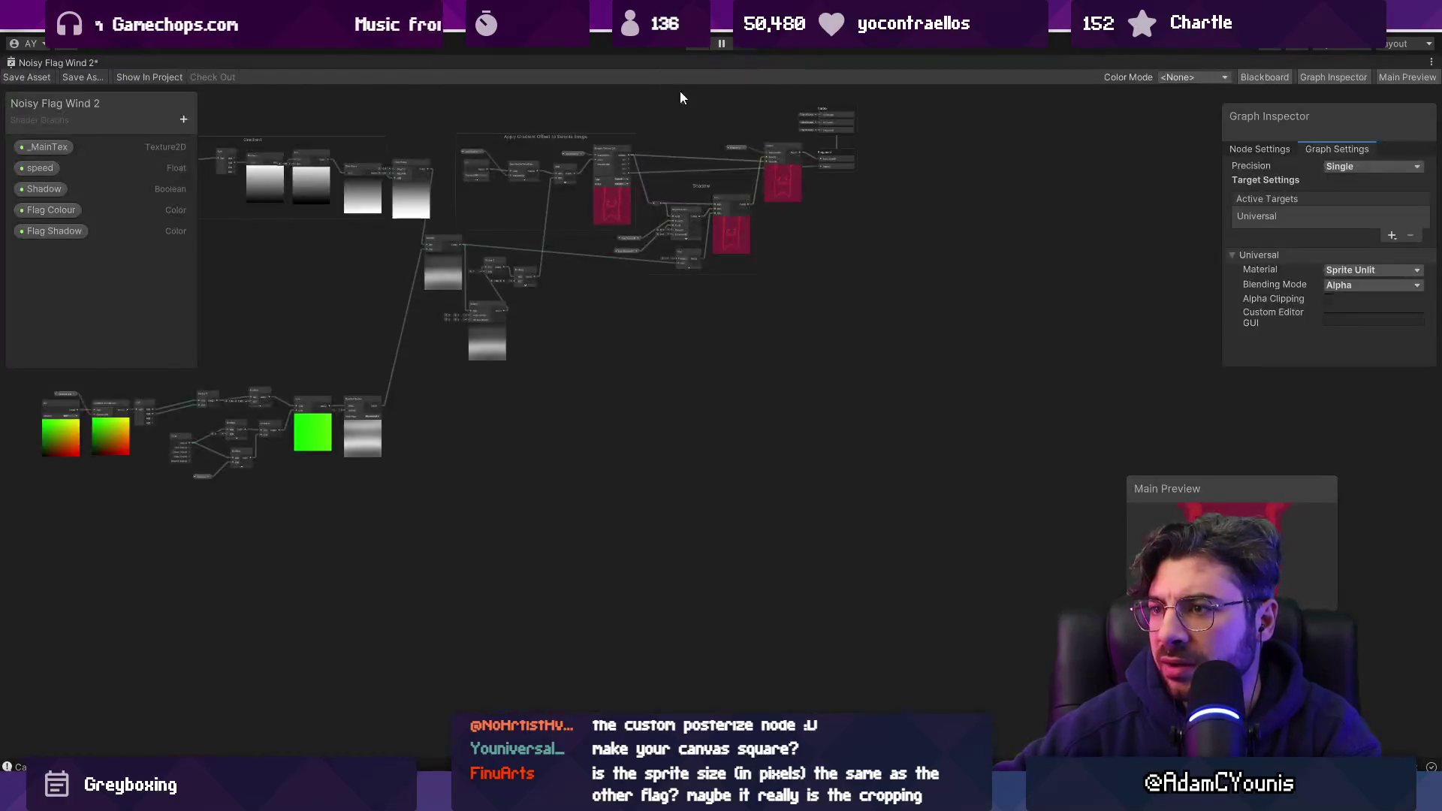
scroll(765, 196, "up", 5)
scroll(586, 262, "down", 3)
scroll(593, 481, "up", 5)
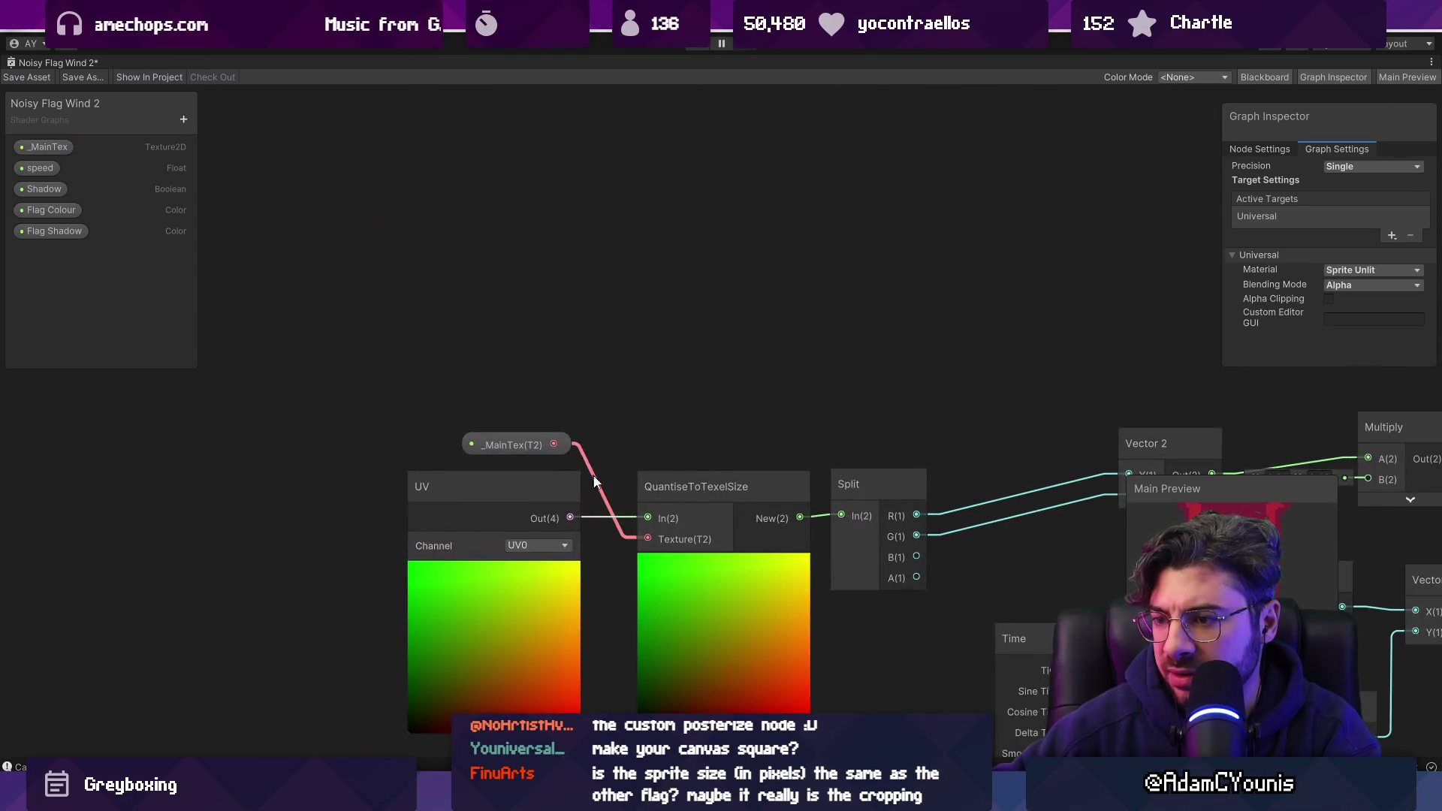
left_click_drag(526, 443, 504, 377)
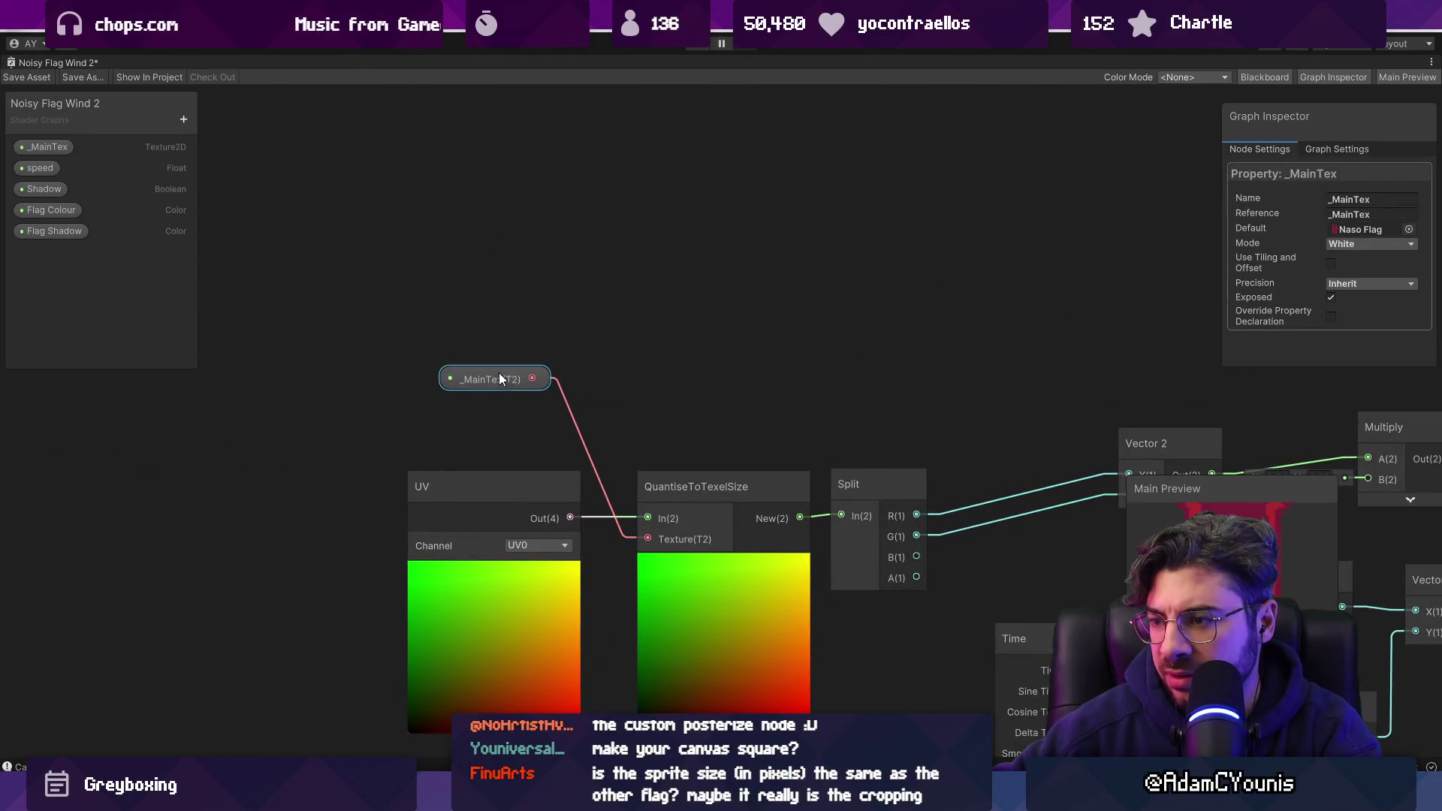
Add a Quantize Pixelate node fed by _MainTex, route it into Split, and delete UV and QuantiseToTexelSize.
right_click(587, 343)
left_click(624, 347)
type("quanti")
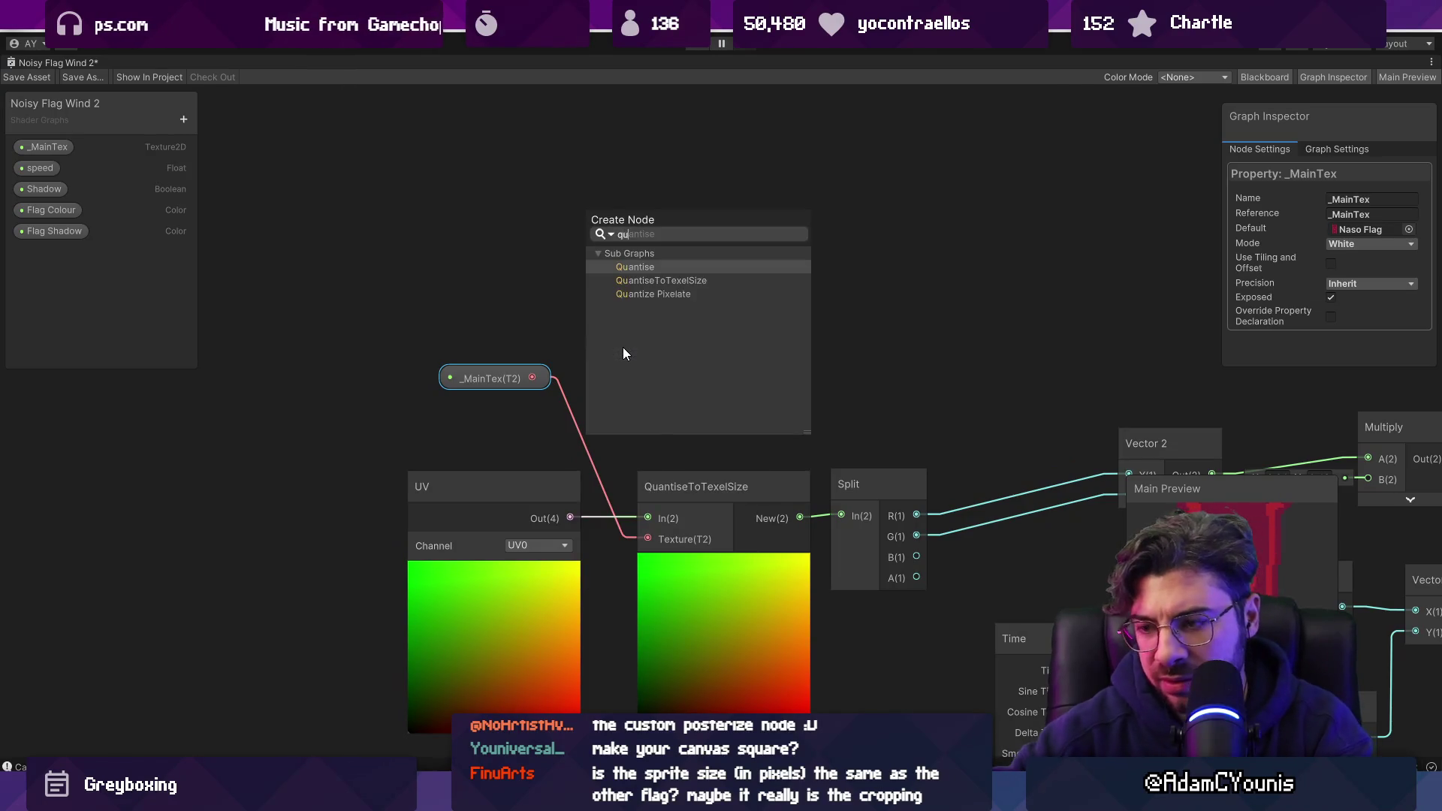
key("Down")
key("Down")
key("Return")
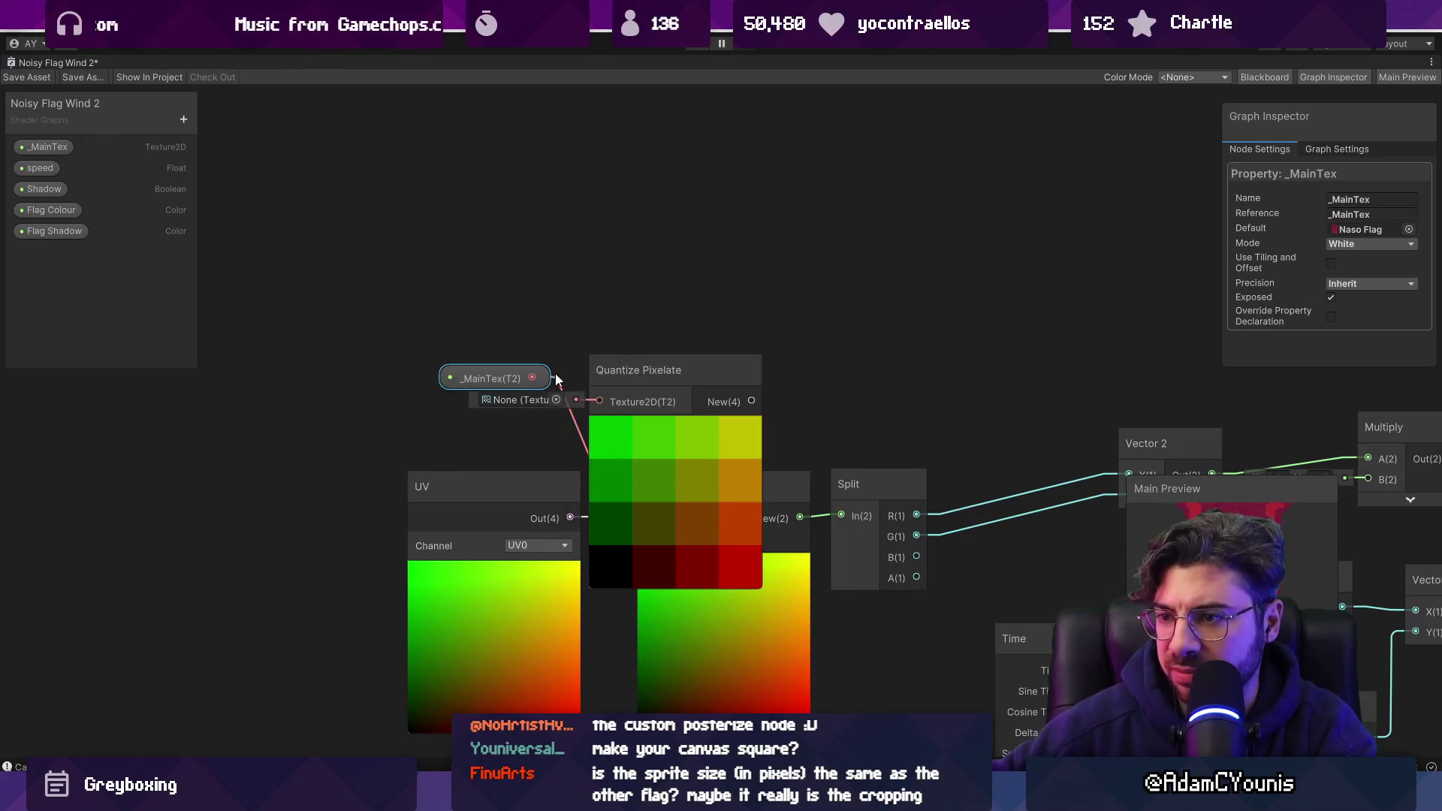
mouse_move(517, 375)
left_mouse_down()
mouse_move(454, 335)
mouse_move(599, 400)
mouse_move(679, 415)
left_mouse_up()
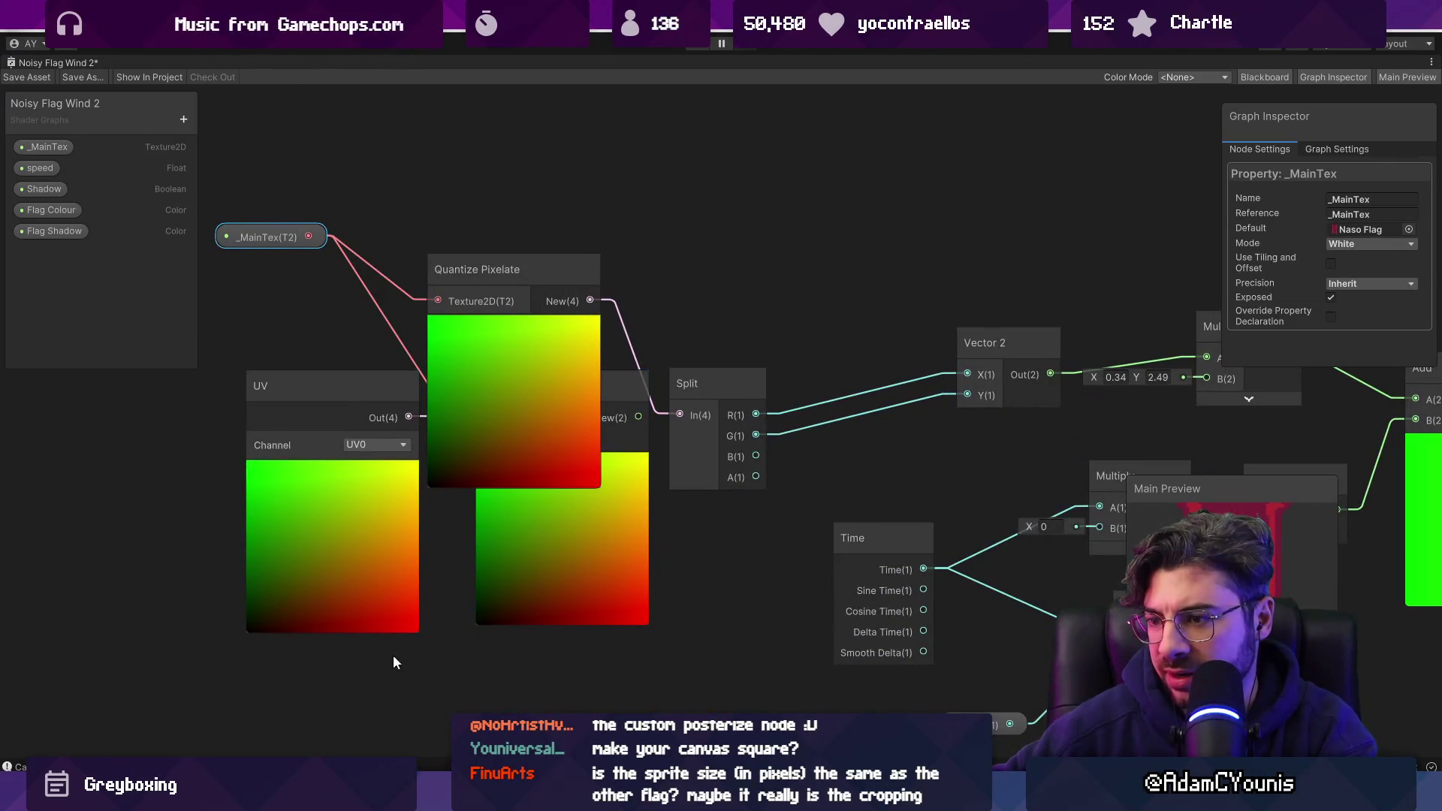
left_click_drag(394, 655, 484, 579)
key("Delete")
Duplicate the _MainTex and Quantize Pixelate pair near the Gradient group and wire it into Split.
scroll(512, 433, "down", 5)
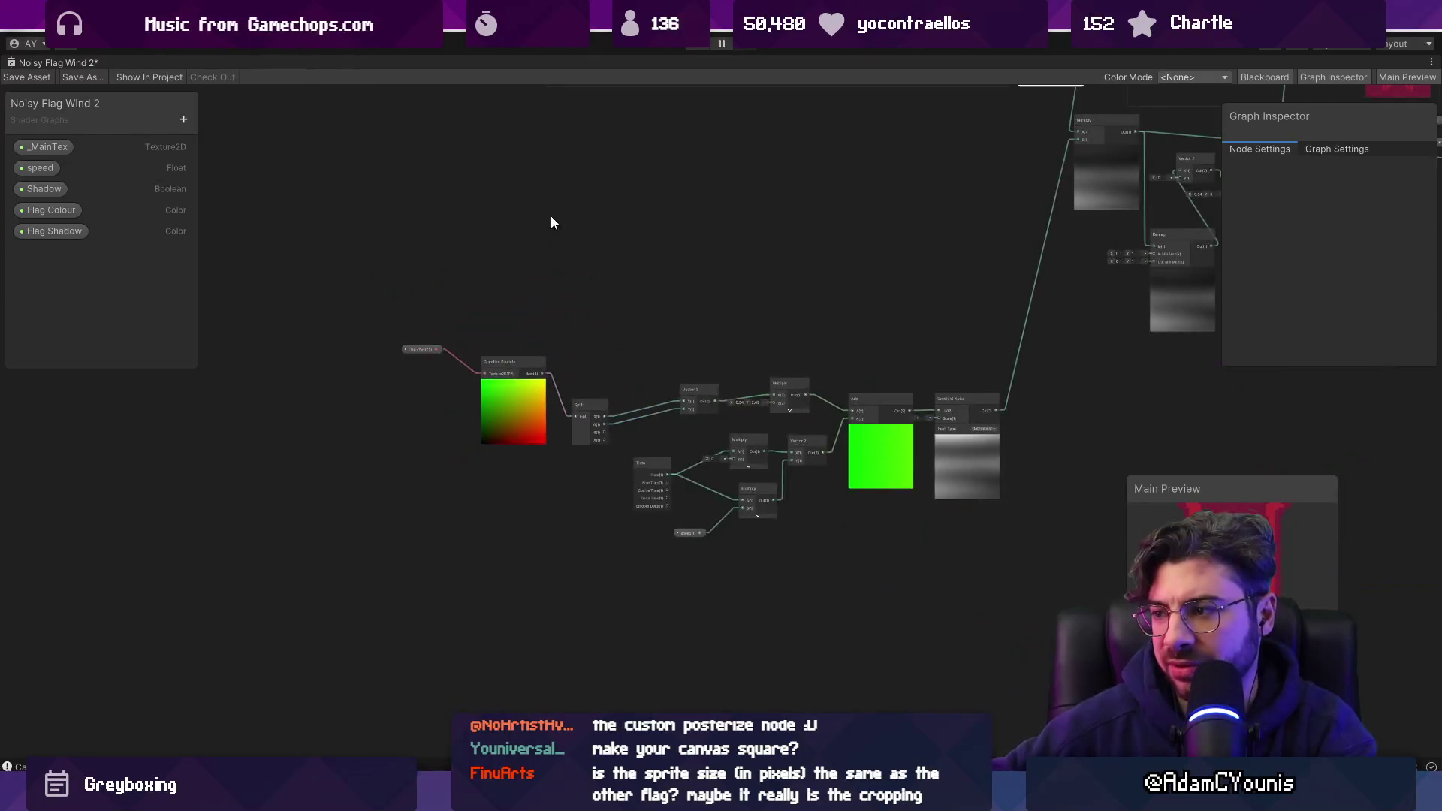
left_click_drag(552, 214, 412, 363)
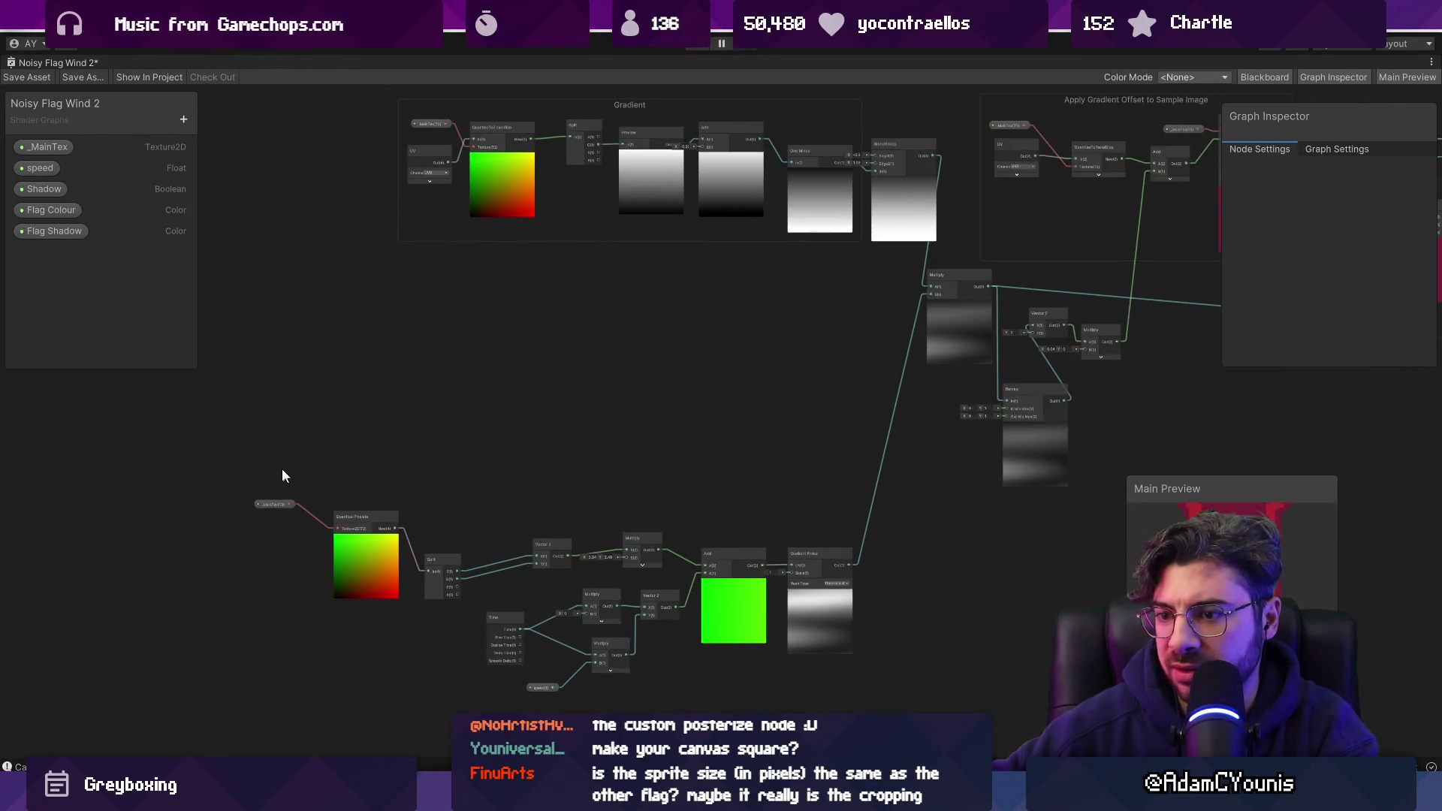
left_click_drag(282, 467, 371, 562)
key("ctrl+d")
left_click_drag(433, 632, 464, 358)
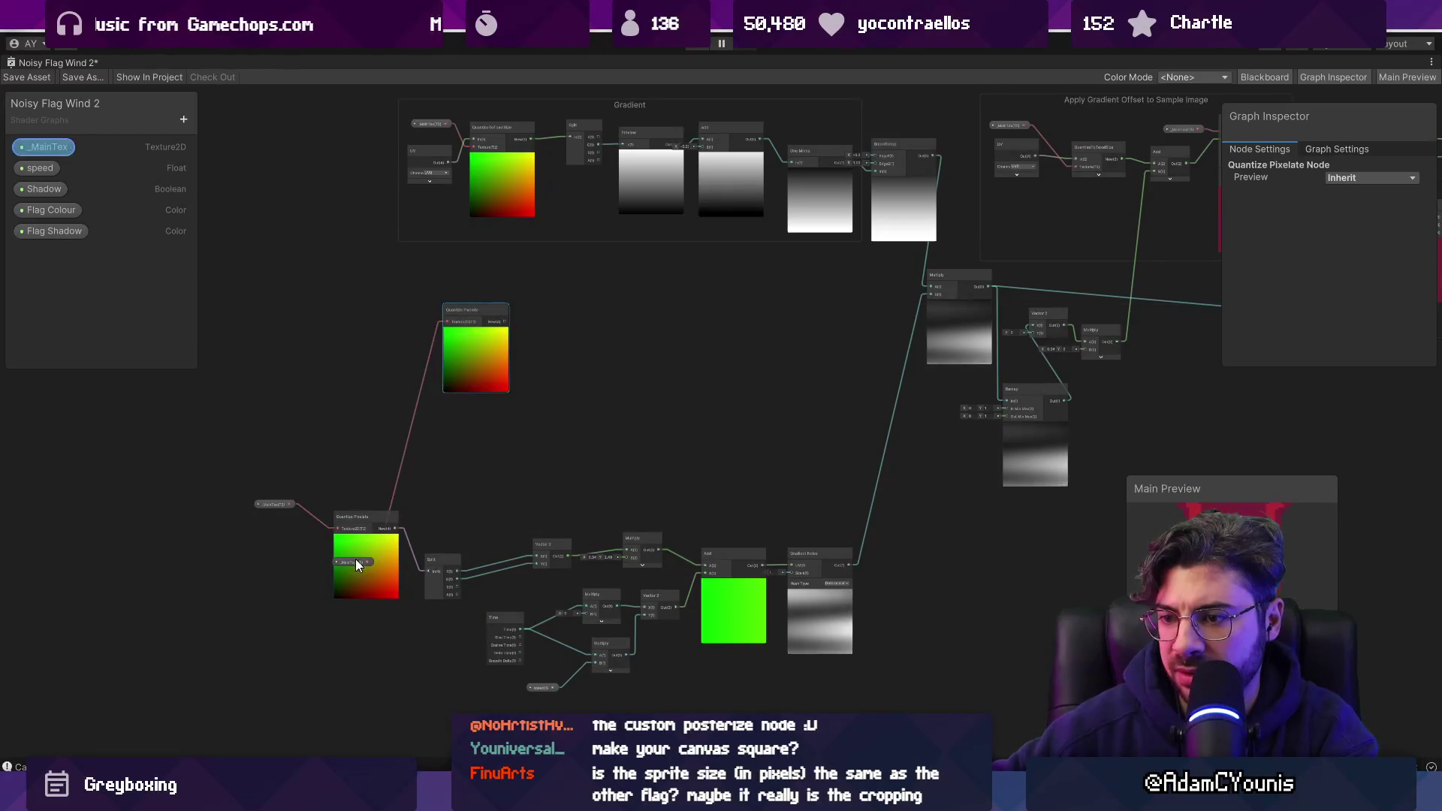
left_click_drag(355, 558, 349, 243)
left_click(476, 350)
scroll(475, 356, "up", 5)
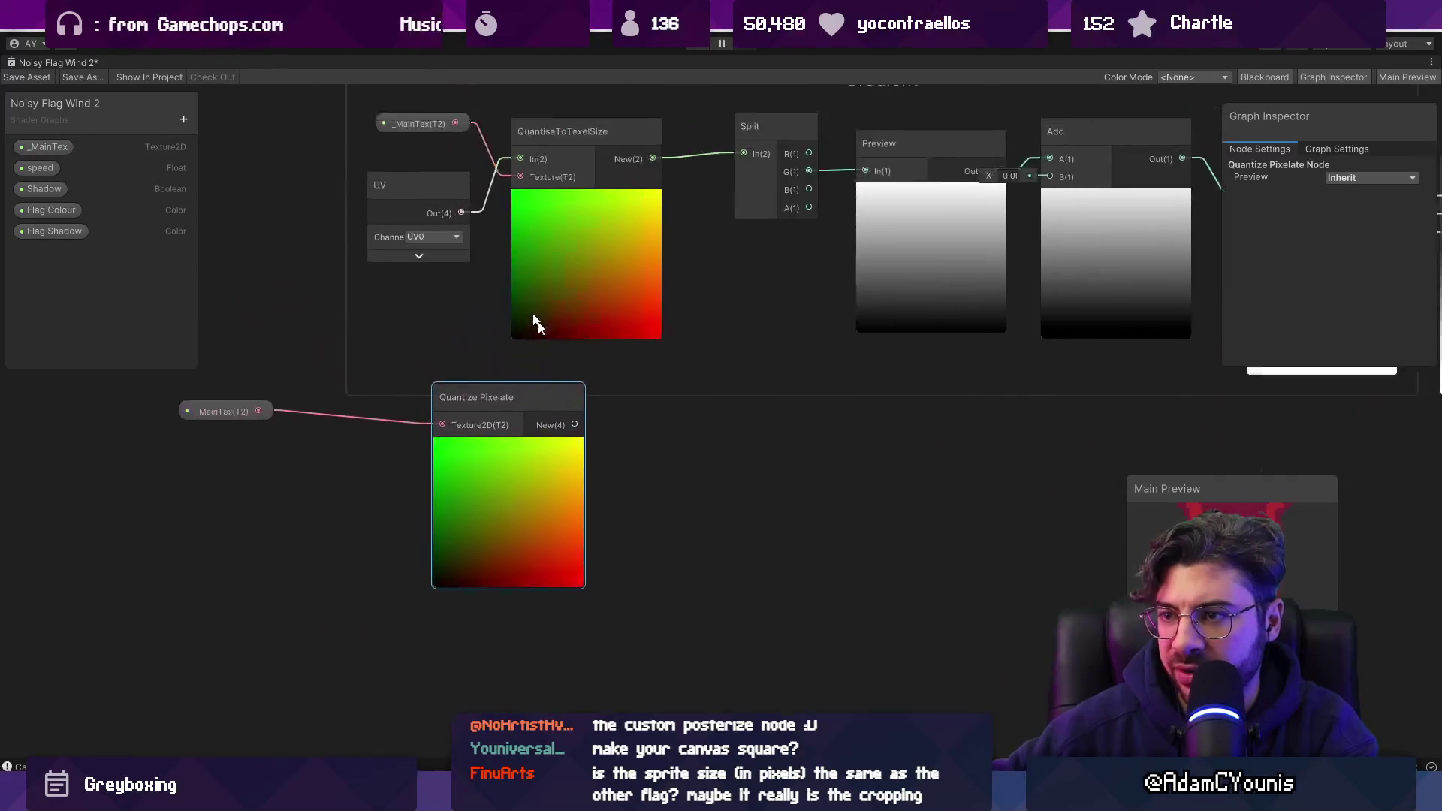
left_click_drag(755, 191, 774, 200)
Delete the old _MainTex, UV and QuantiseToTexelSize nodes and move the new pair into the Gradient group.
left_click(613, 296)
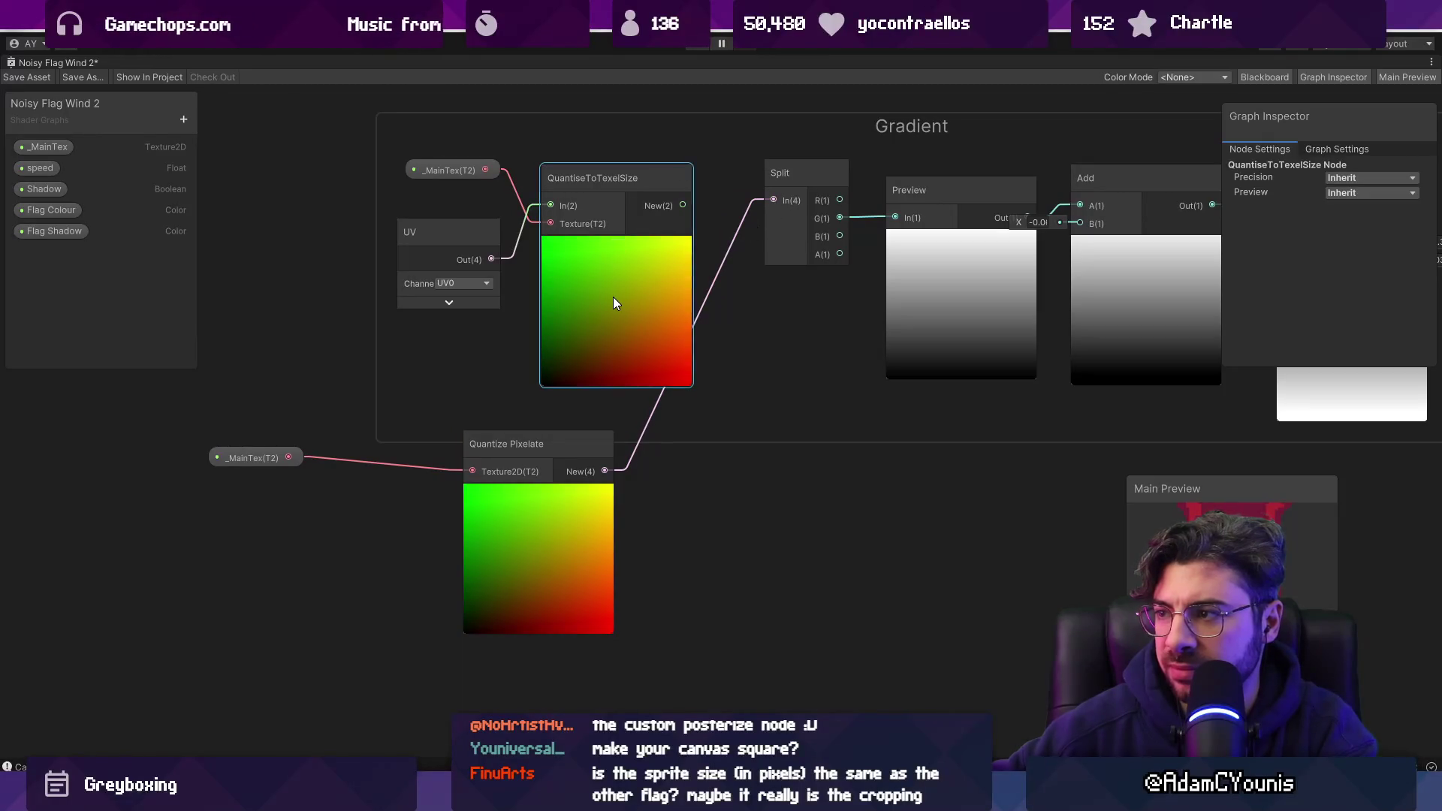
left_click(449, 170)
left_click(439, 231, "shift")
left_click(605, 239, "shift")
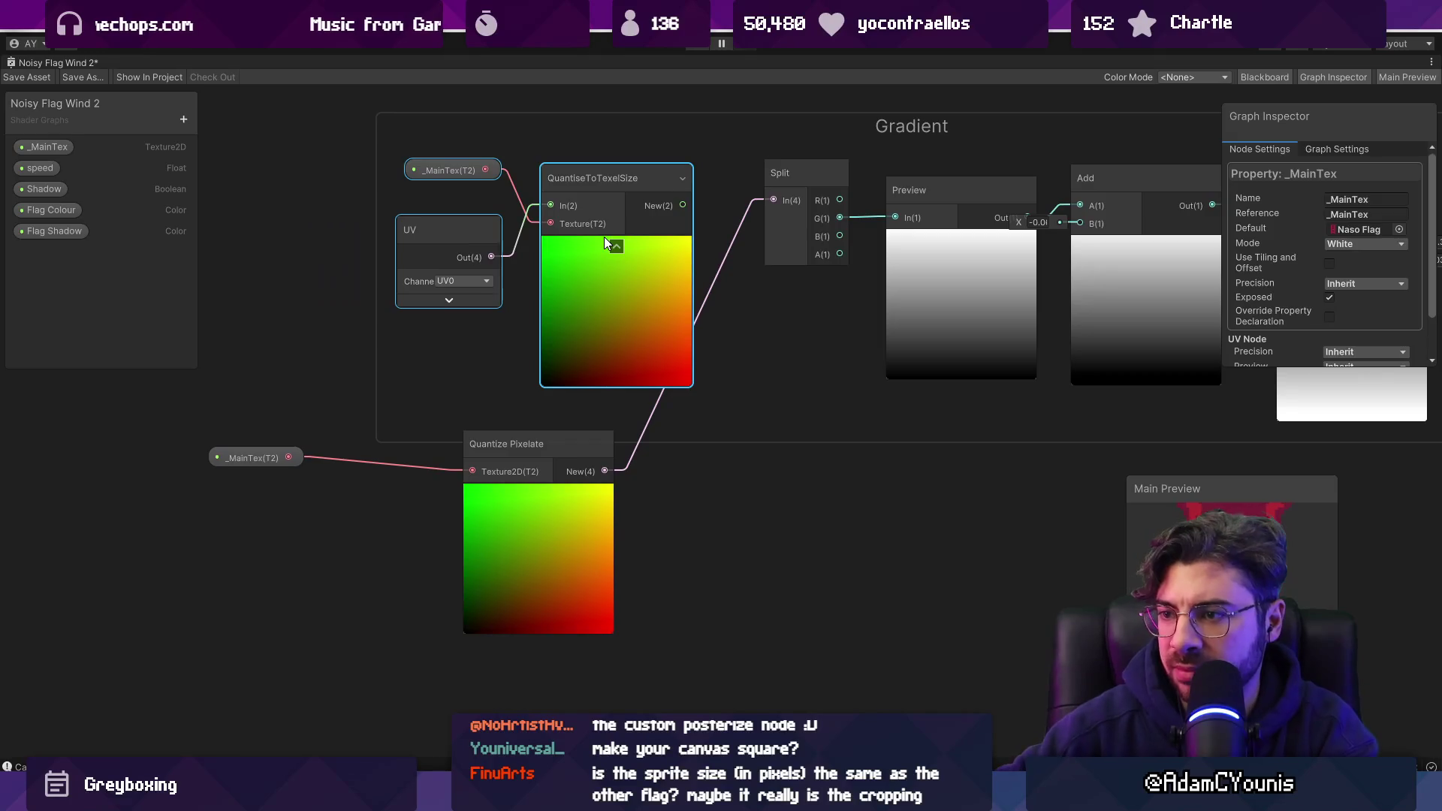
key("Delete")
mouse_move(538, 574)
left_mouse_down()
mouse_move(716, 395)
mouse_move(782, 395)
mouse_move(632, 340)
left_mouse_up()
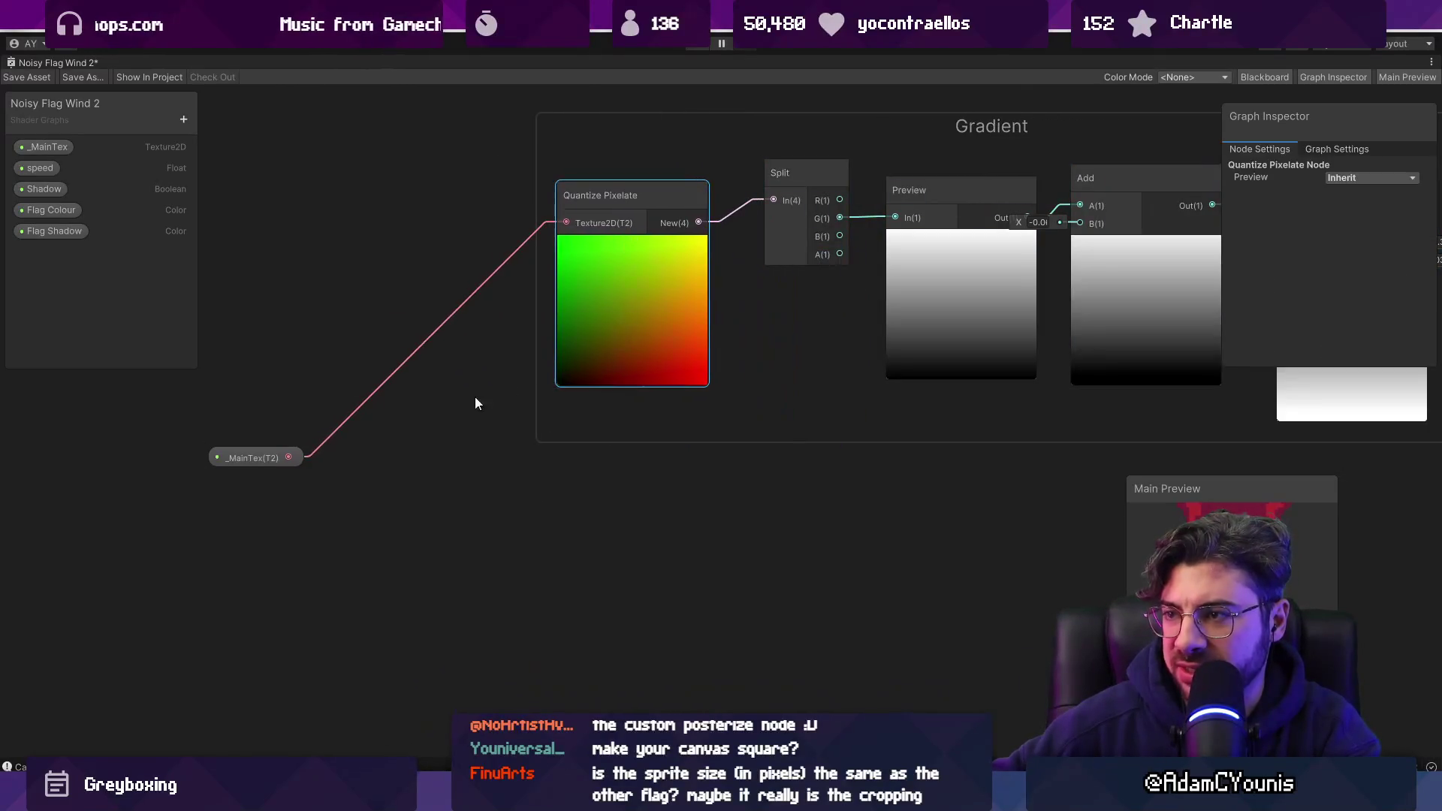
mouse_move(244, 457)
left_mouse_down()
mouse_move(430, 251)
mouse_move(562, 165)
mouse_move(395, 224)
left_mouse_up()
Inspect the QuantiseToTexelSize and UV nodes in the Apply Gradient Offset group.
scroll(481, 264, "down", 10)
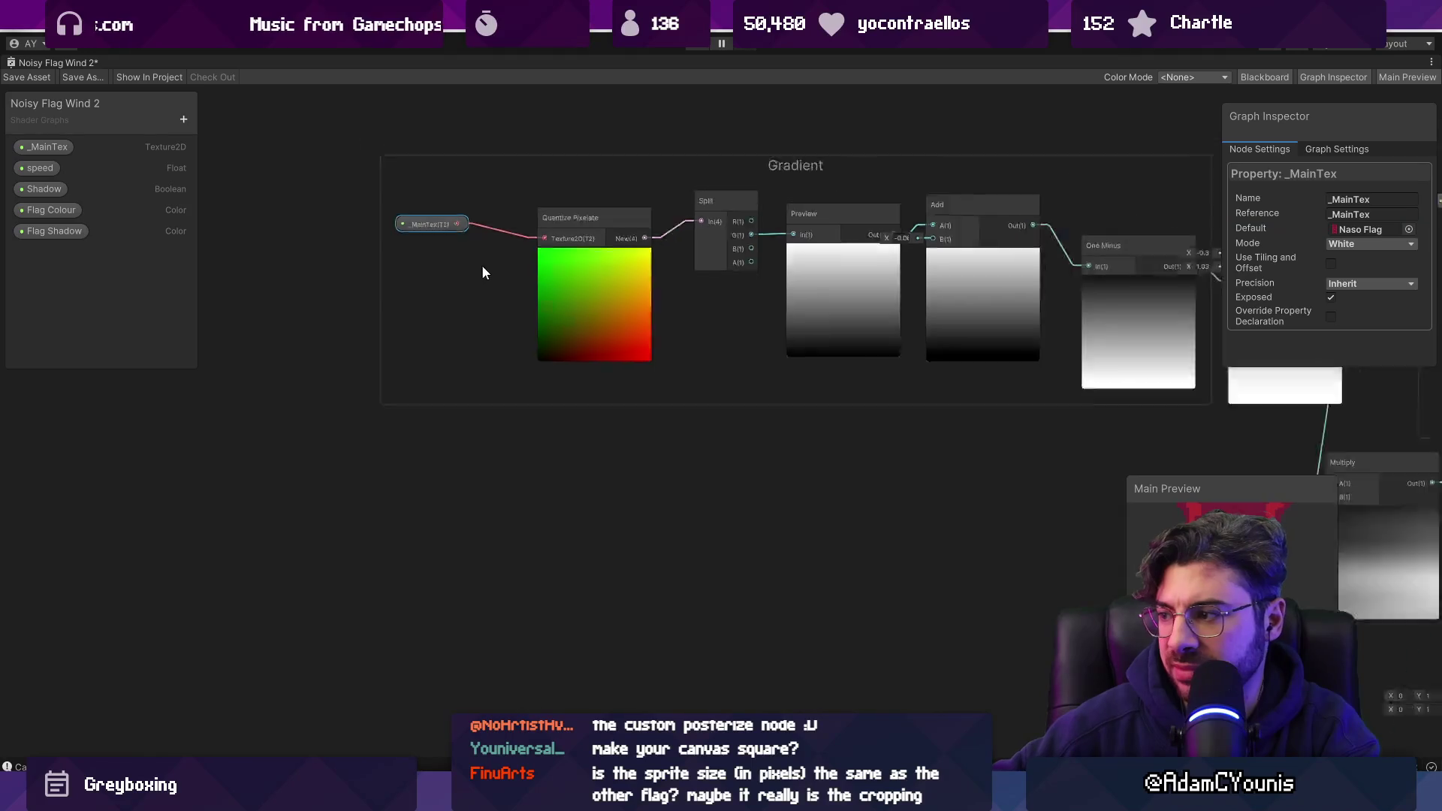
scroll(403, 348, "up", 3)
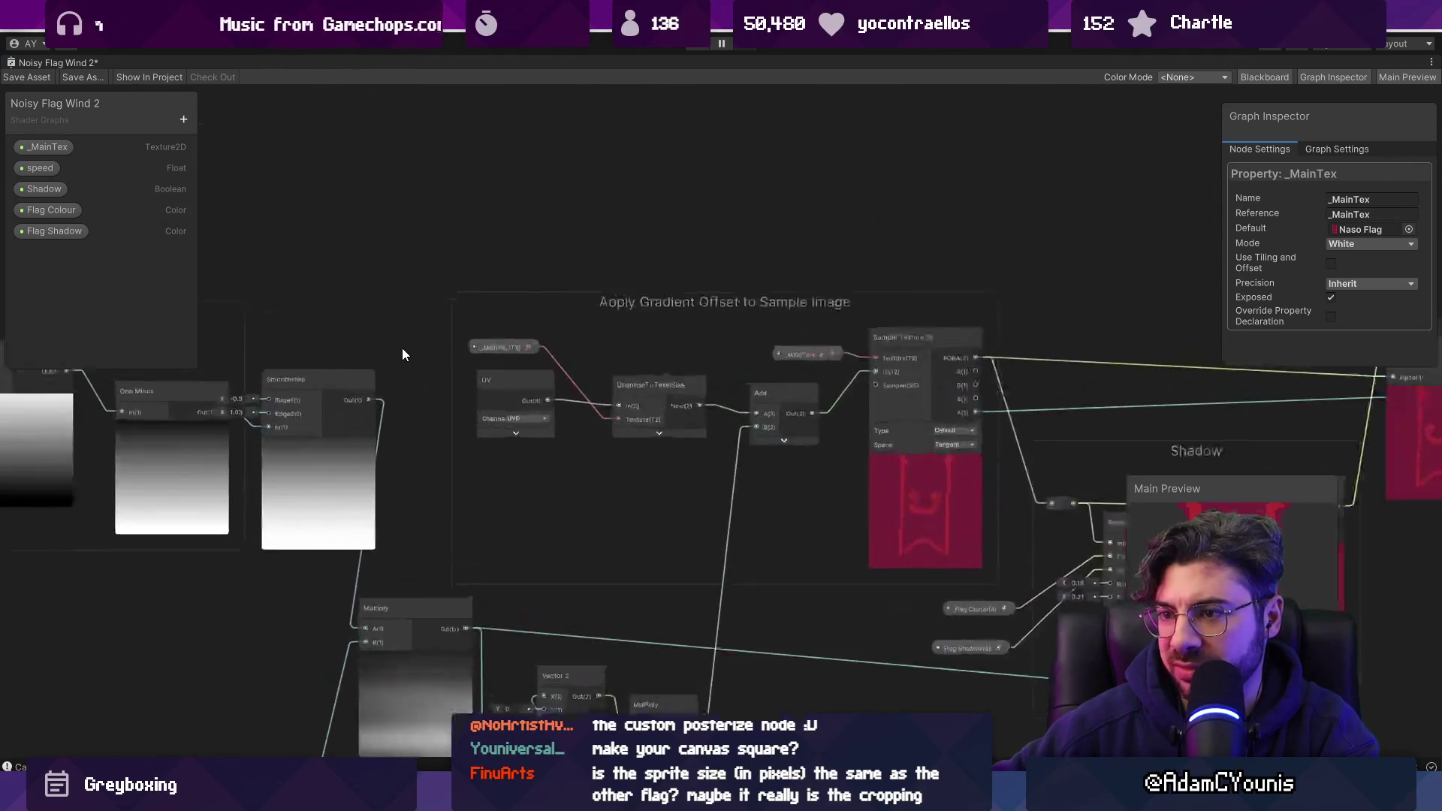
left_click_drag(402, 348, 696, 380)
scroll(864, 386, "up", 2)
scroll(140, 429, "down", 1)
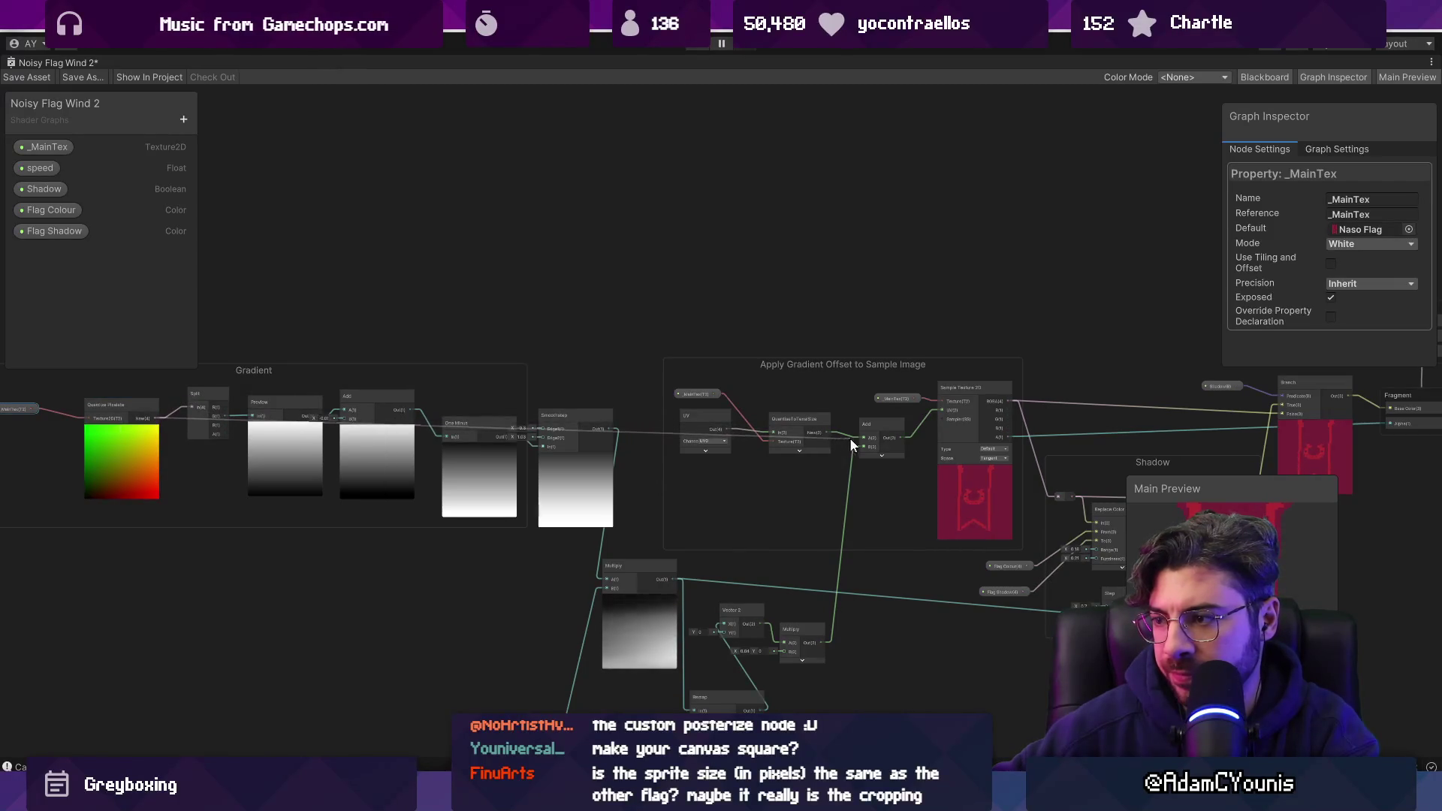
left_click(801, 434)
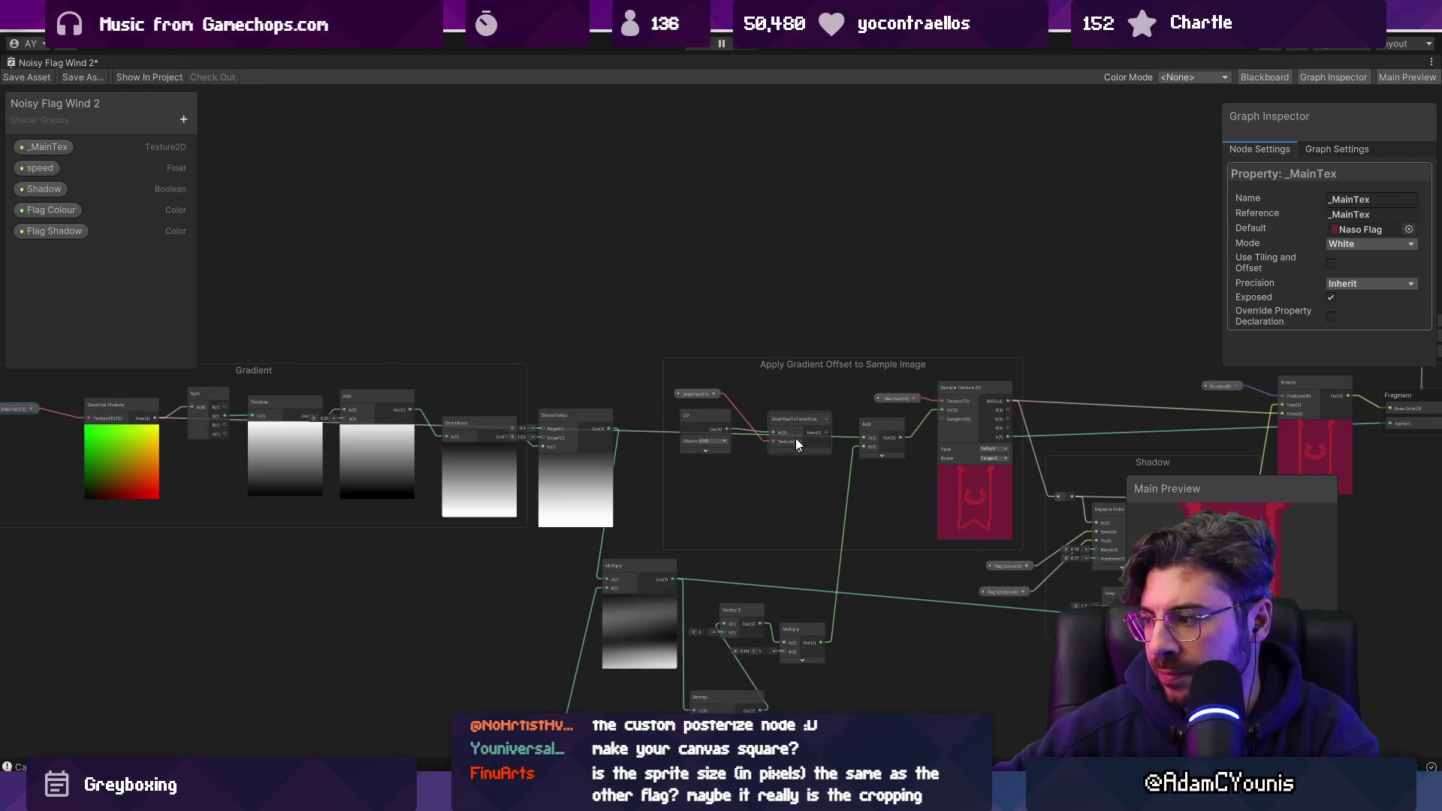
left_click(718, 435)
Copy the Quantize Pixelate and _MainTex pair and wire its output into the offset group's Add A input.
left_click(120, 410)
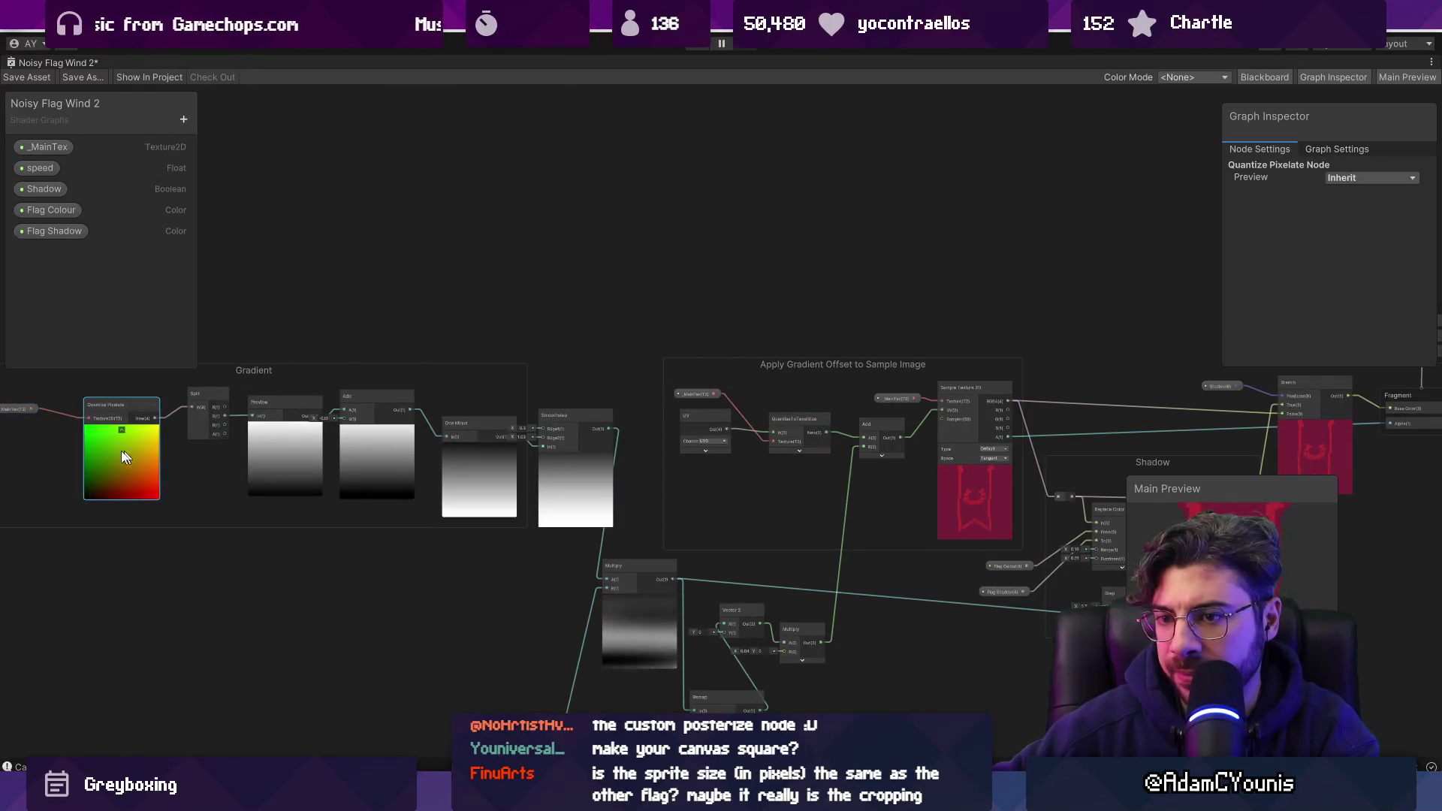
left_click(24, 409)
left_click(95, 444, "shift")
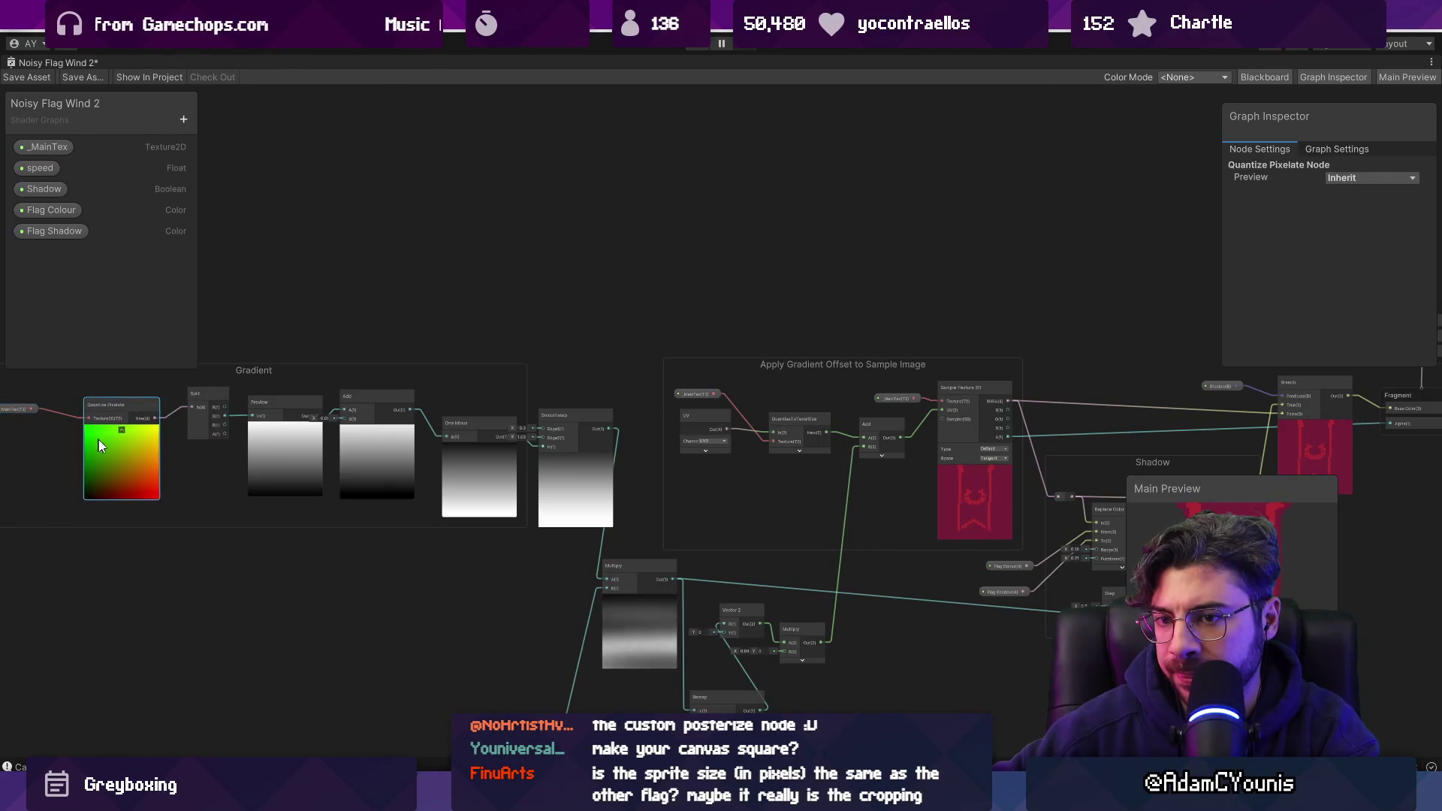
left_click_drag(24, 413, 15, 408)
key("ctrl+d")
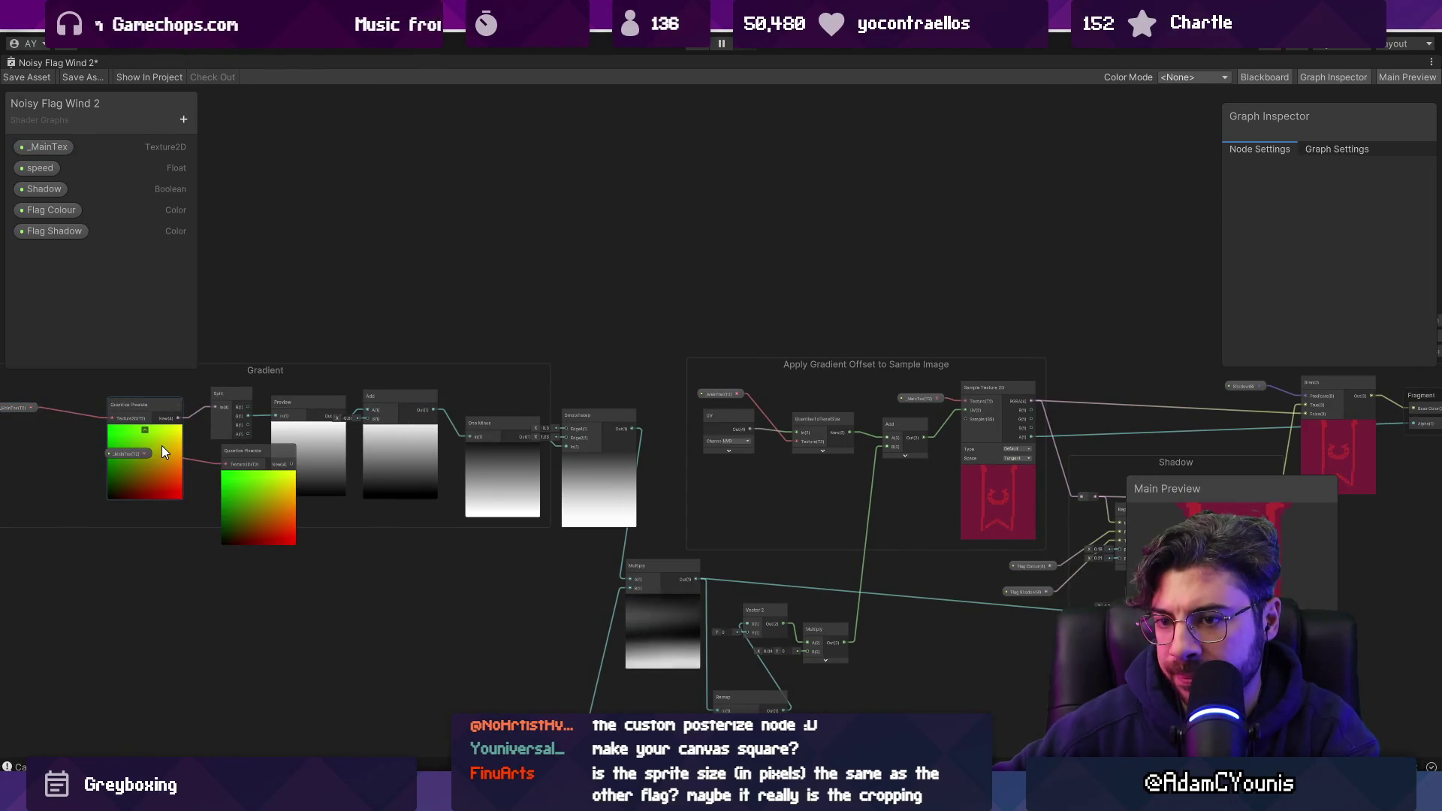
left_click_drag(248, 451, 630, 260)
left_click_drag(131, 452, 511, 282)
scroll(764, 335, "up", 3)
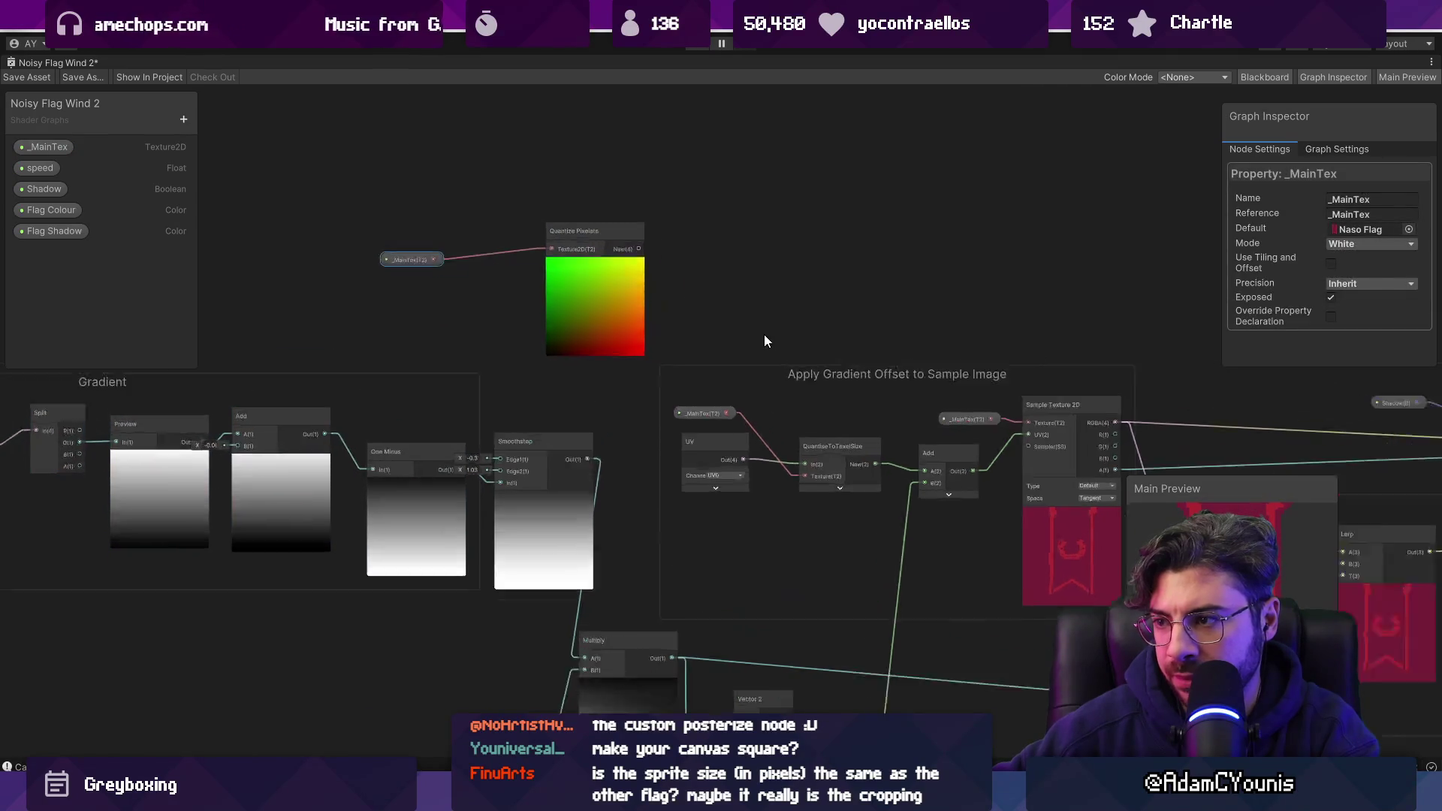
left_click_drag(570, 363, 798, 480)
Delete the offset group's old _MainTex, UV and QuantiseToTexelSize nodes and move the new pair into the group.
left_click(419, 291)
left_click(557, 415)
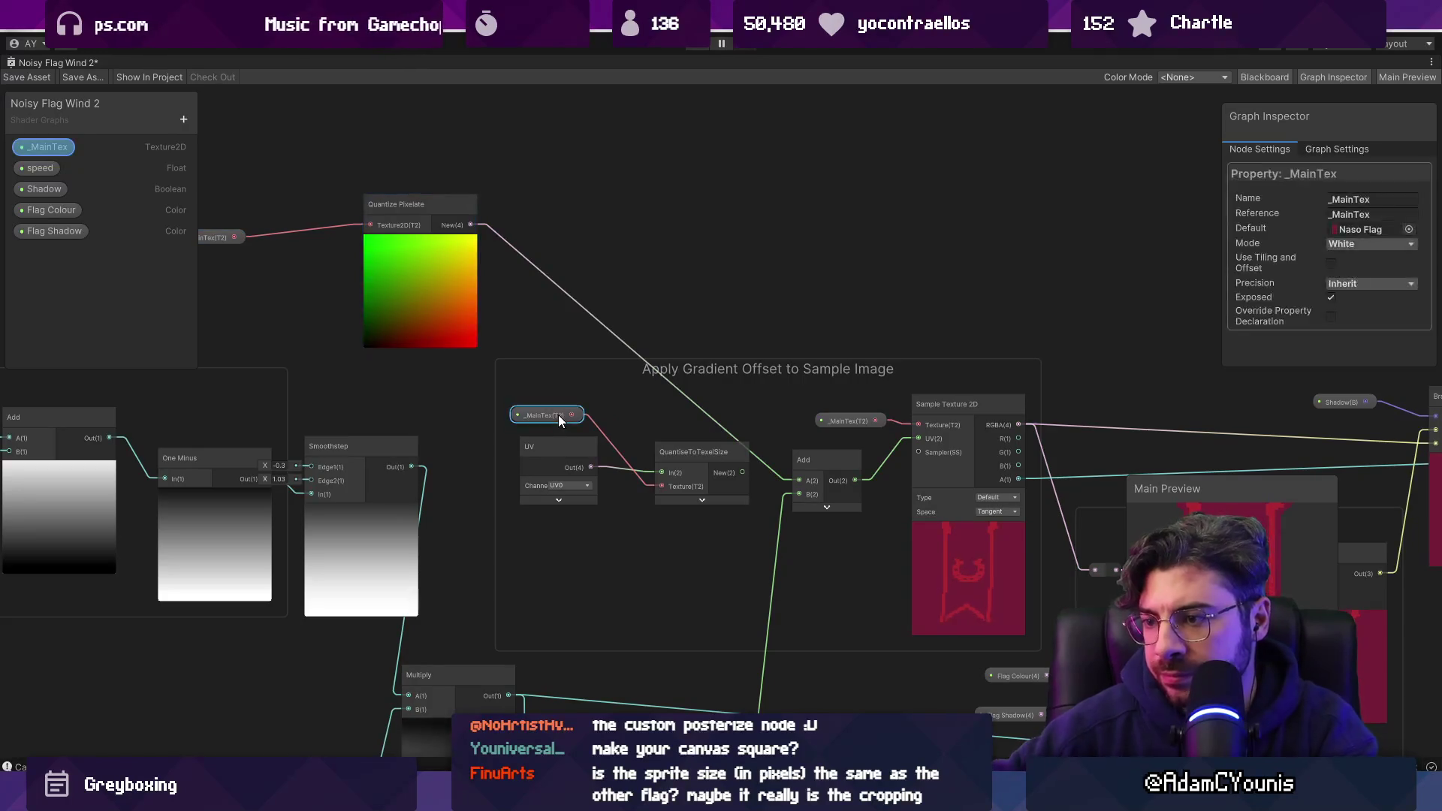
key("Delete")
left_click(569, 454)
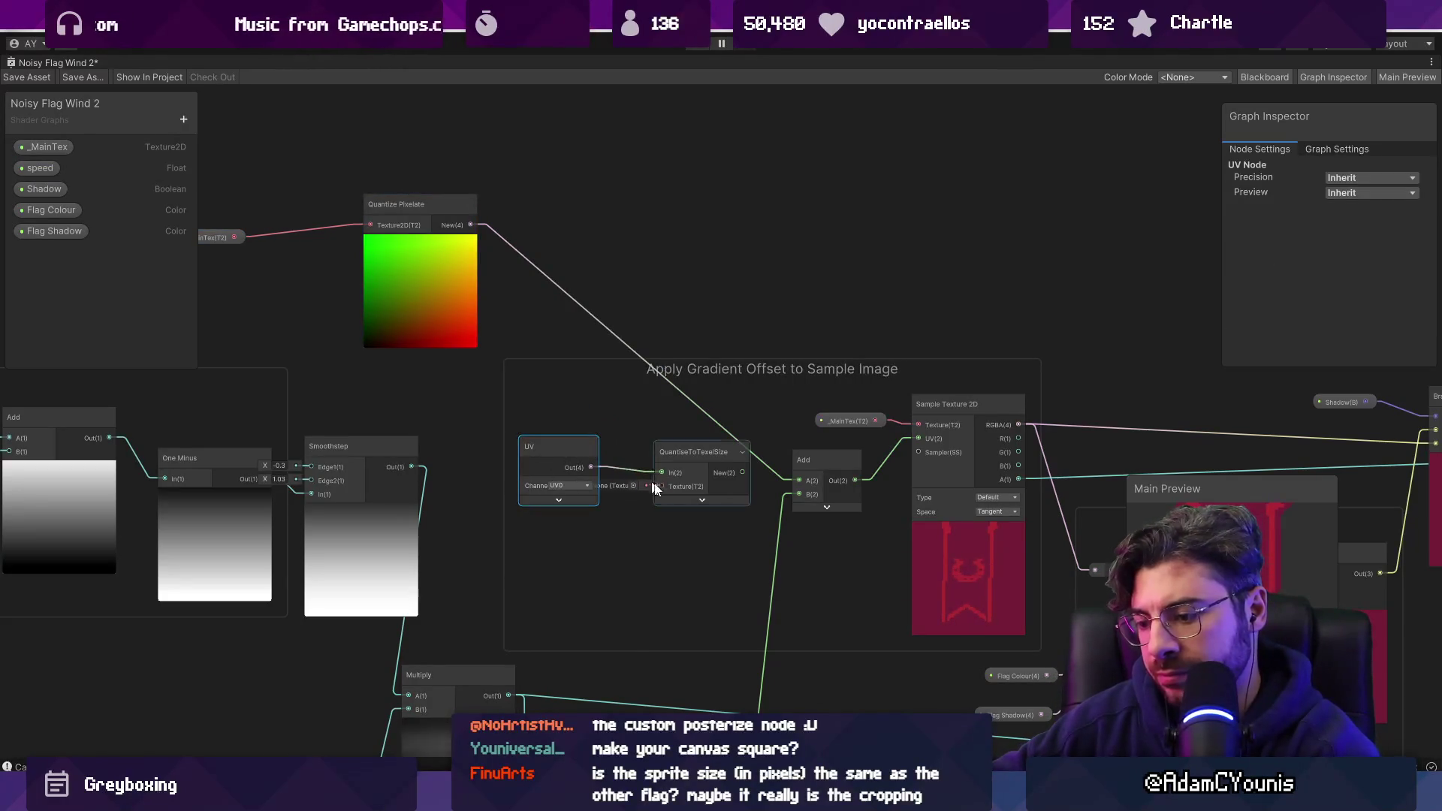
key("Delete")
left_click(687, 450)
key("Delete")
mouse_move(398, 273)
left_mouse_down()
mouse_move(781, 529)
mouse_move(693, 514)
left_mouse_up()
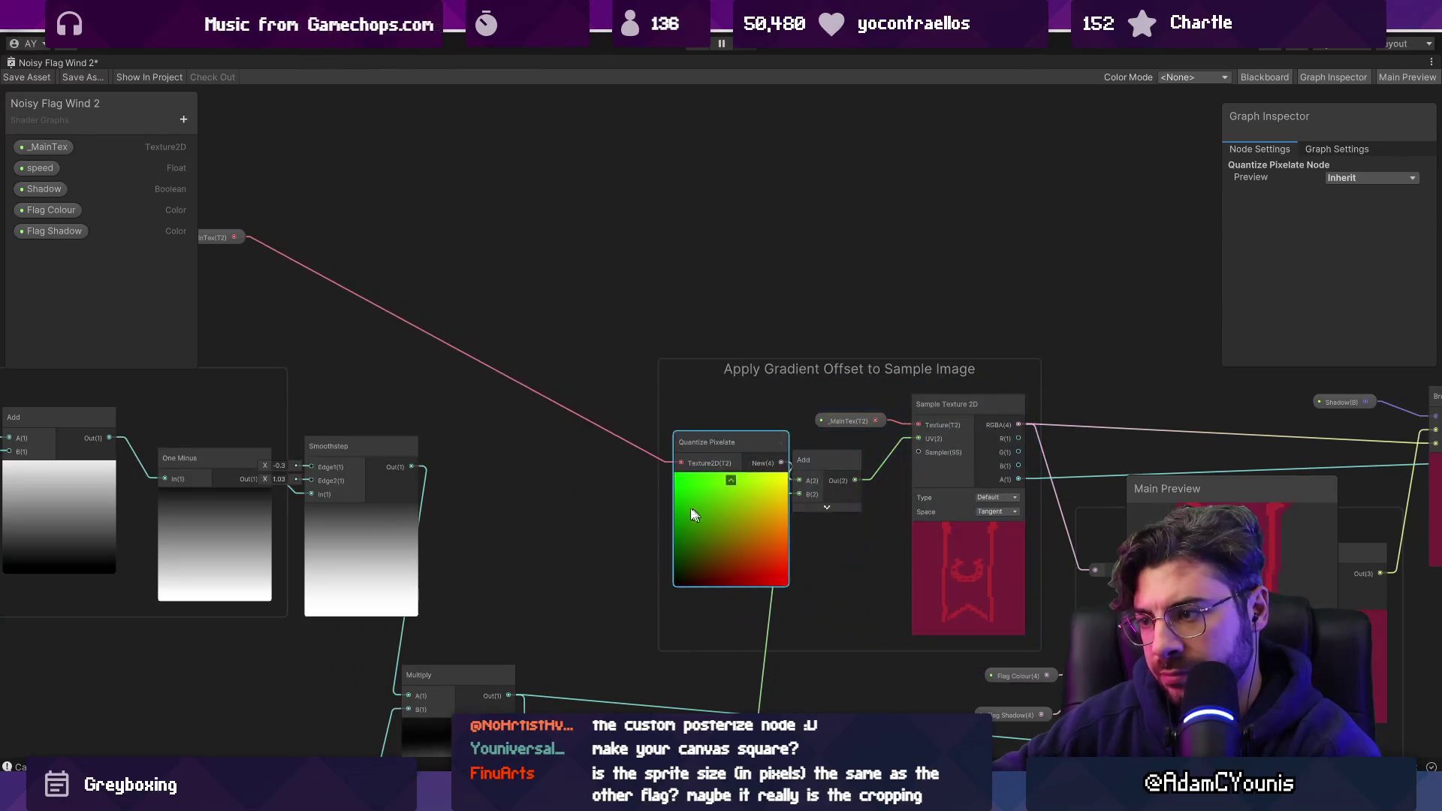
mouse_move(215, 237)
left_mouse_down()
mouse_move(685, 489)
mouse_move(594, 456)
left_mouse_up()
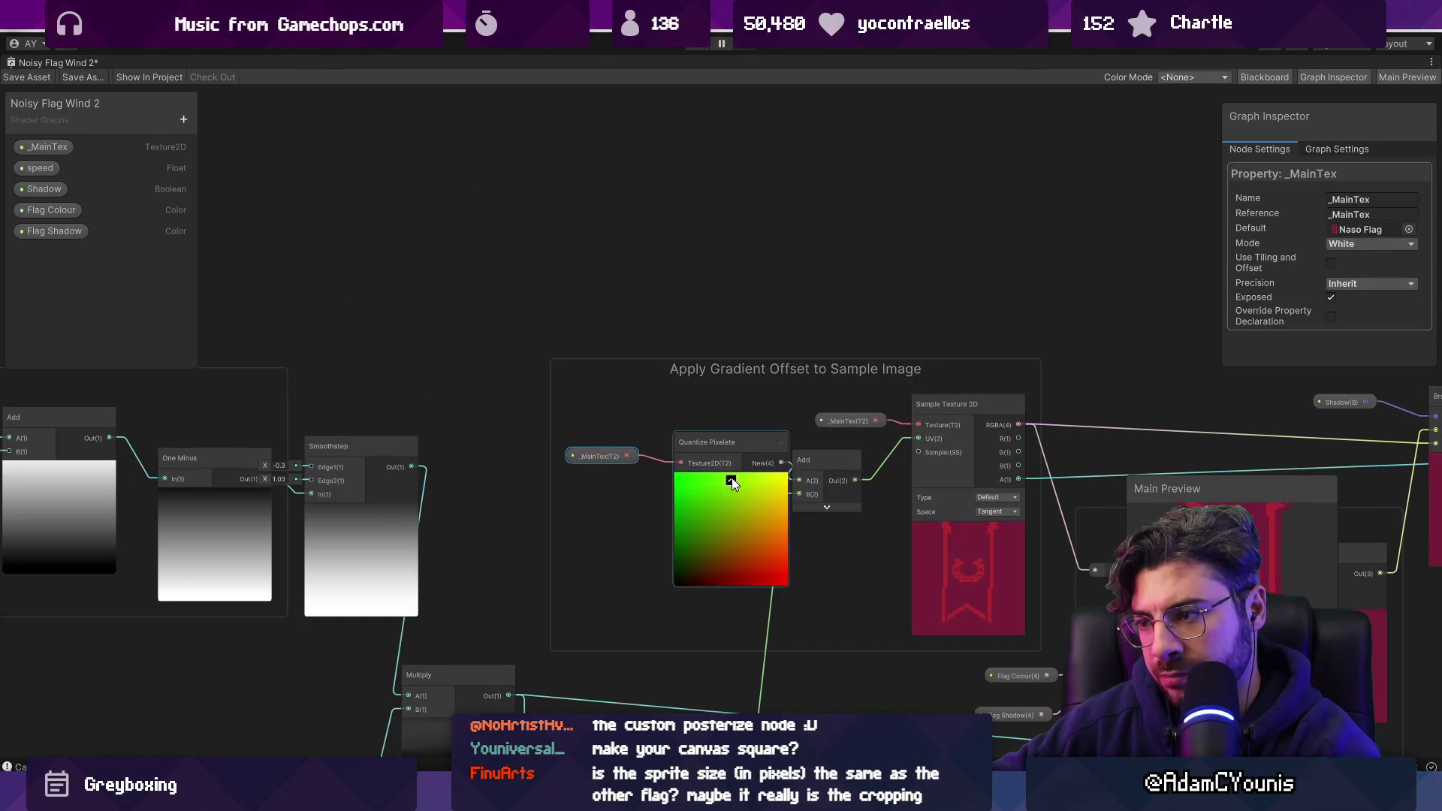
Collapse the Quantize Pixelate preview, fit the whole graph in view, and save Noisy Flag Wind 2.
left_click(732, 477)
key("a")
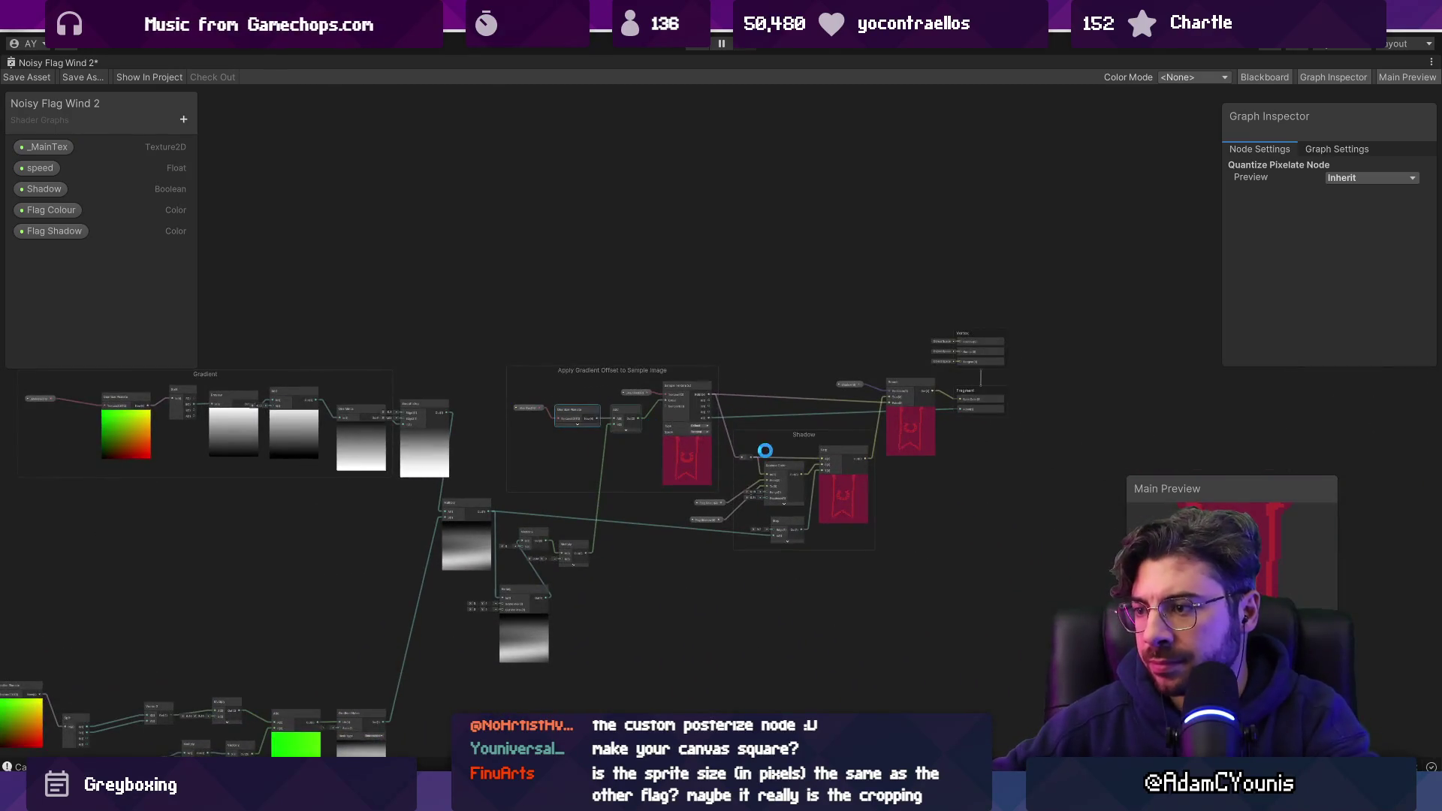
key("ctrl+s")
scroll(757, 439, "up", 6)
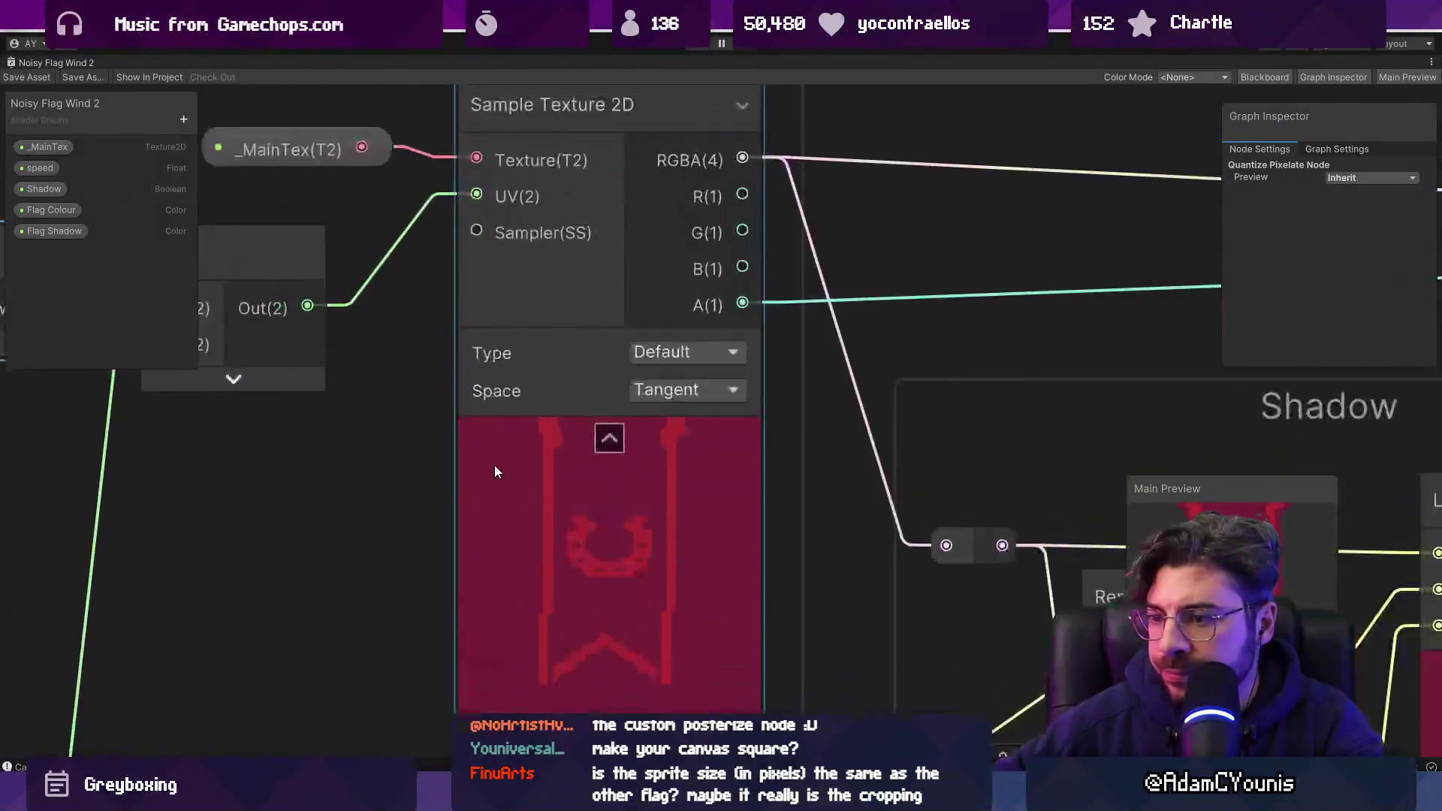
scroll(589, 463, "down", 2)
Close the Unrenstead and Cheverton flag sprites and widen the Naso Flag canvas to 144 px.
key("alt+Tab")
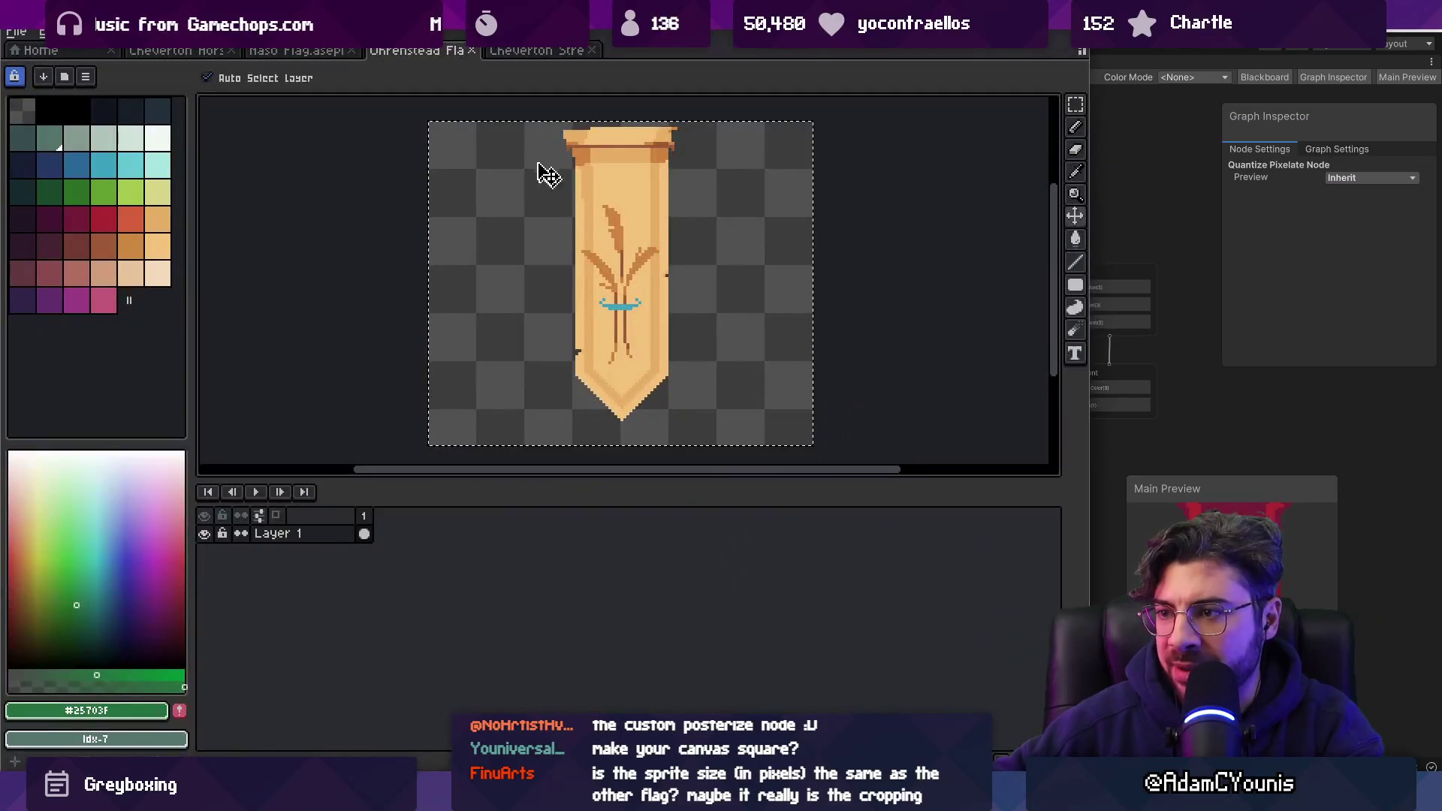
left_click(473, 51)
left_click(471, 51)
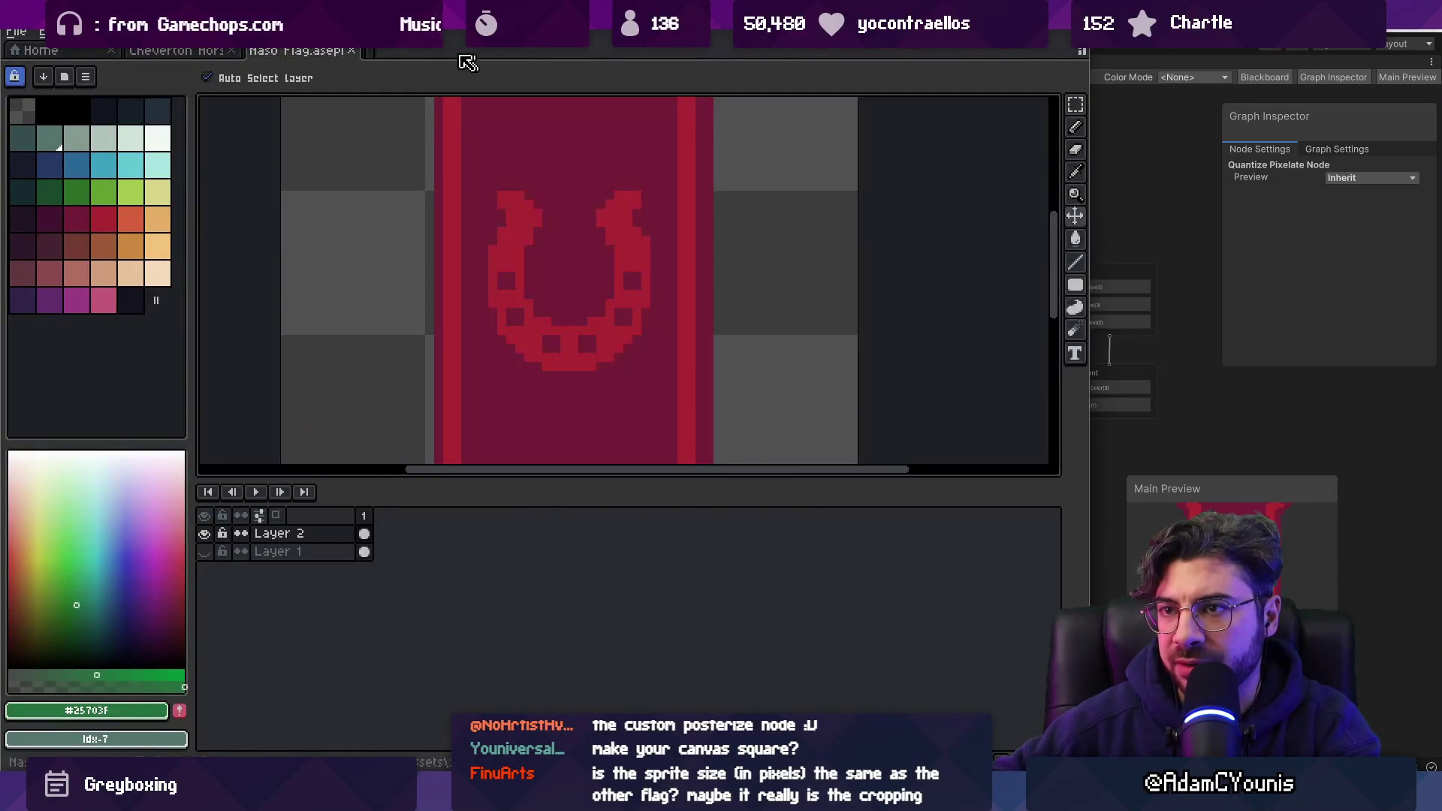
left_click(90, 33)
left_click(135, 129)
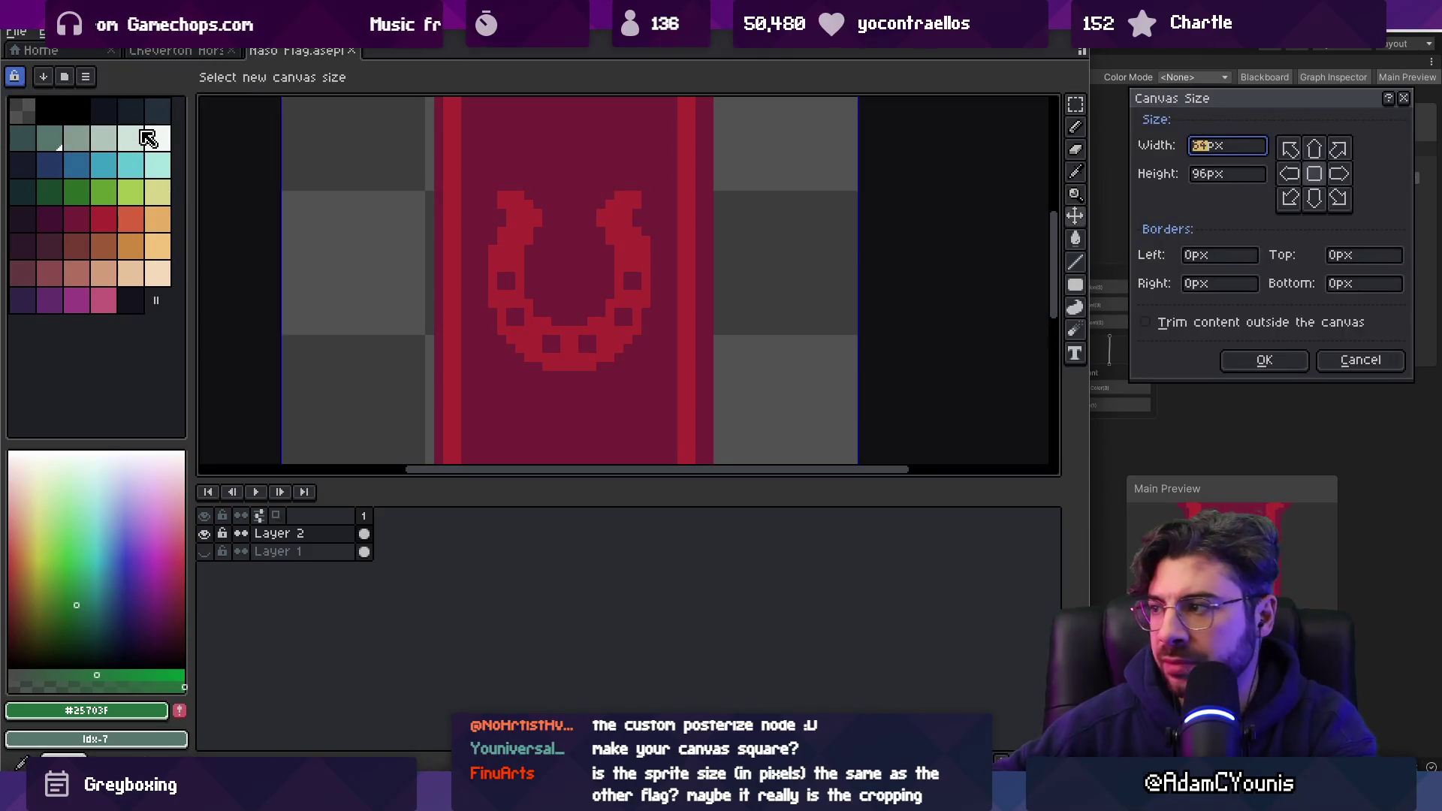
type("144")
key("Return")
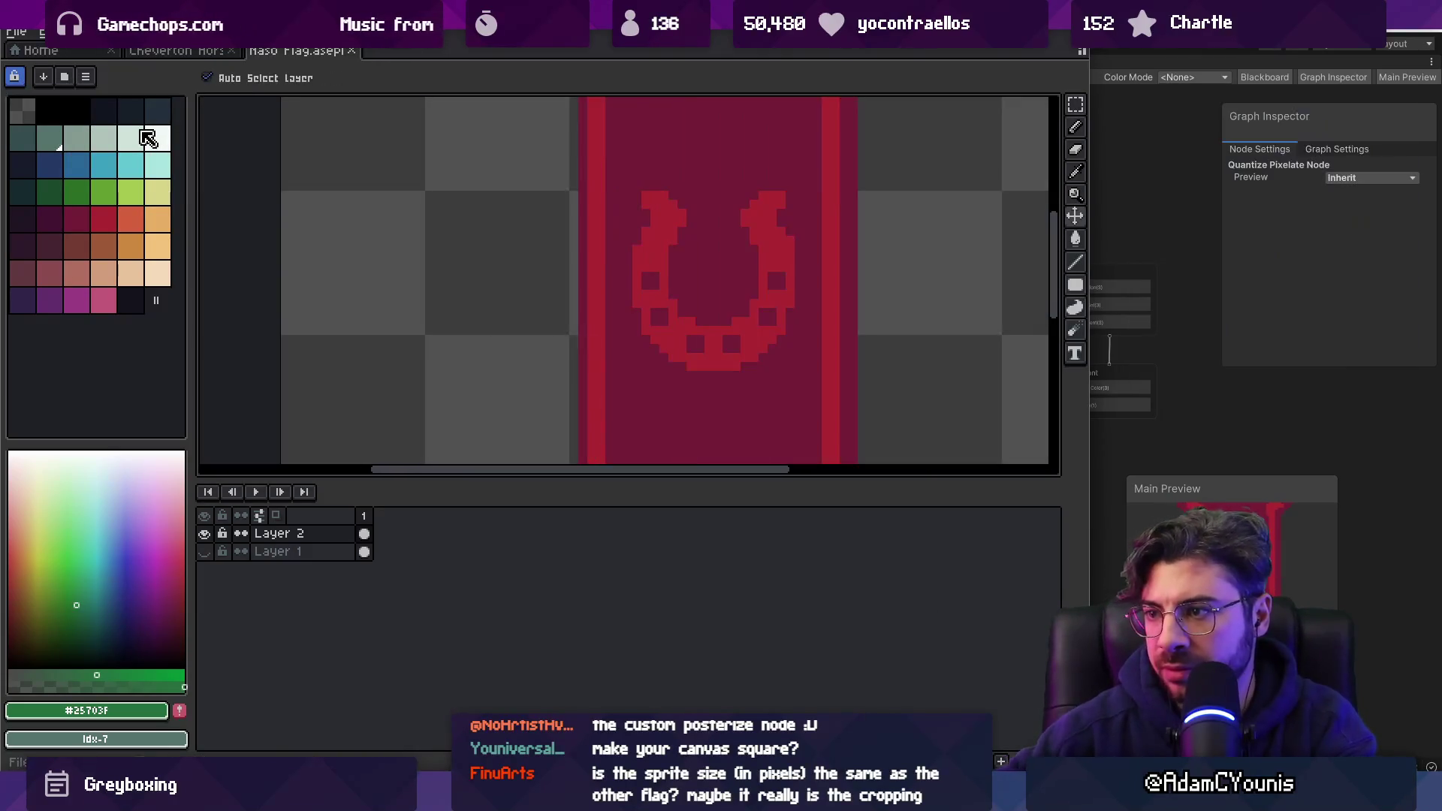
Export the Naso Flag image and return to the shader graph.
key("ctrl+shift+e")
left_click(854, 390)
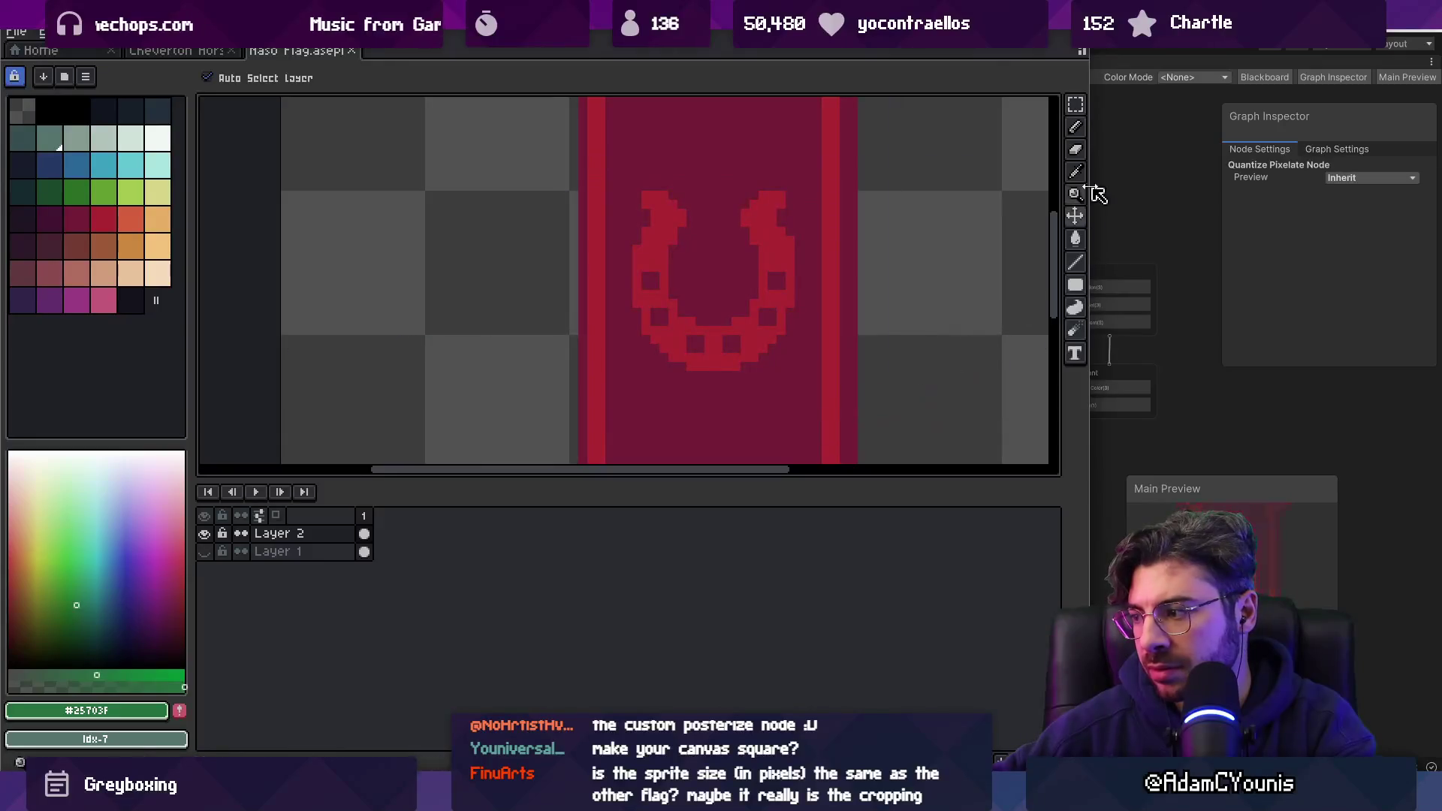
left_click(1097, 192)
In Play mode, walk the character right to the red banner, exit full screen, and restart the scene.
scroll(594, 495, "up", 6)
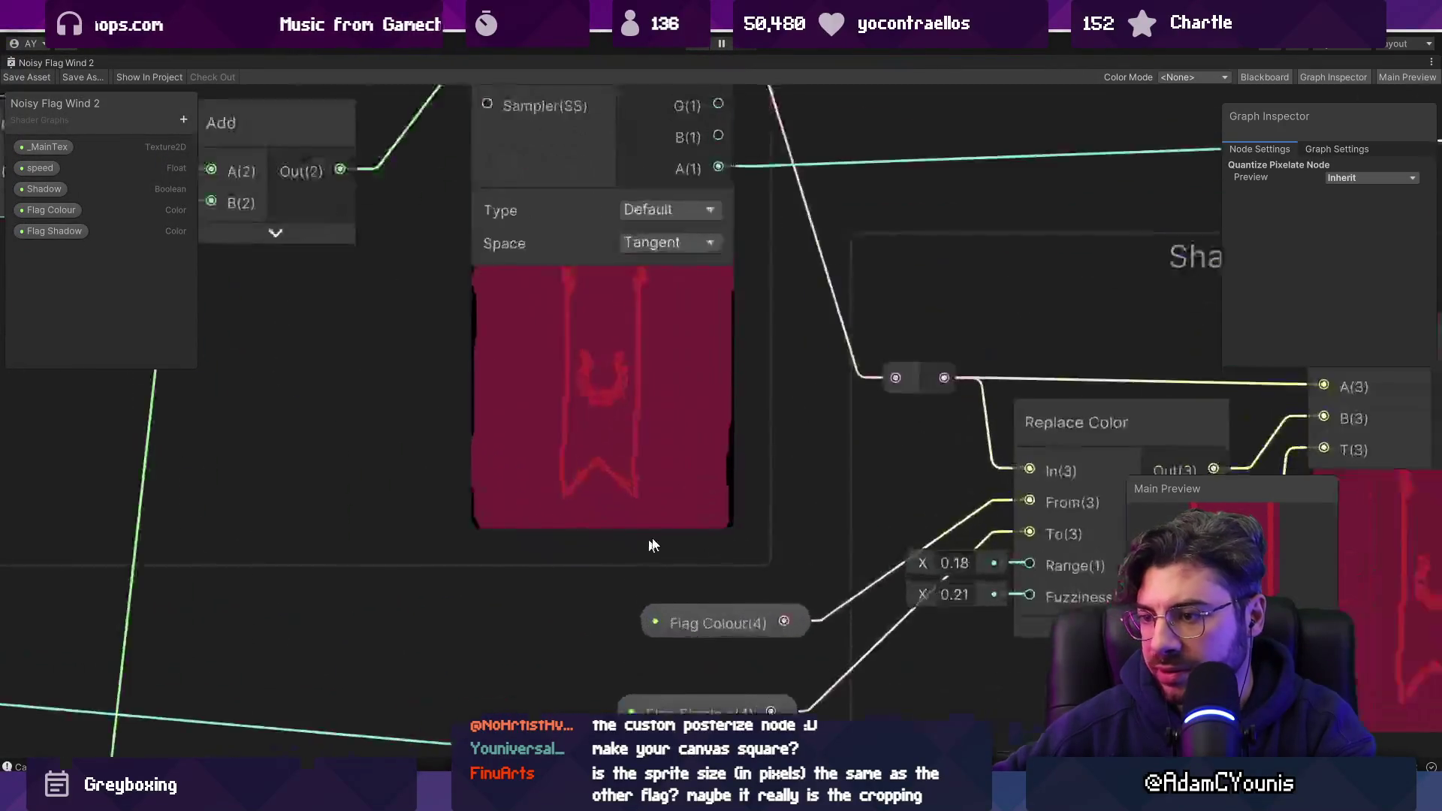
scroll(568, 367, "down", 2)
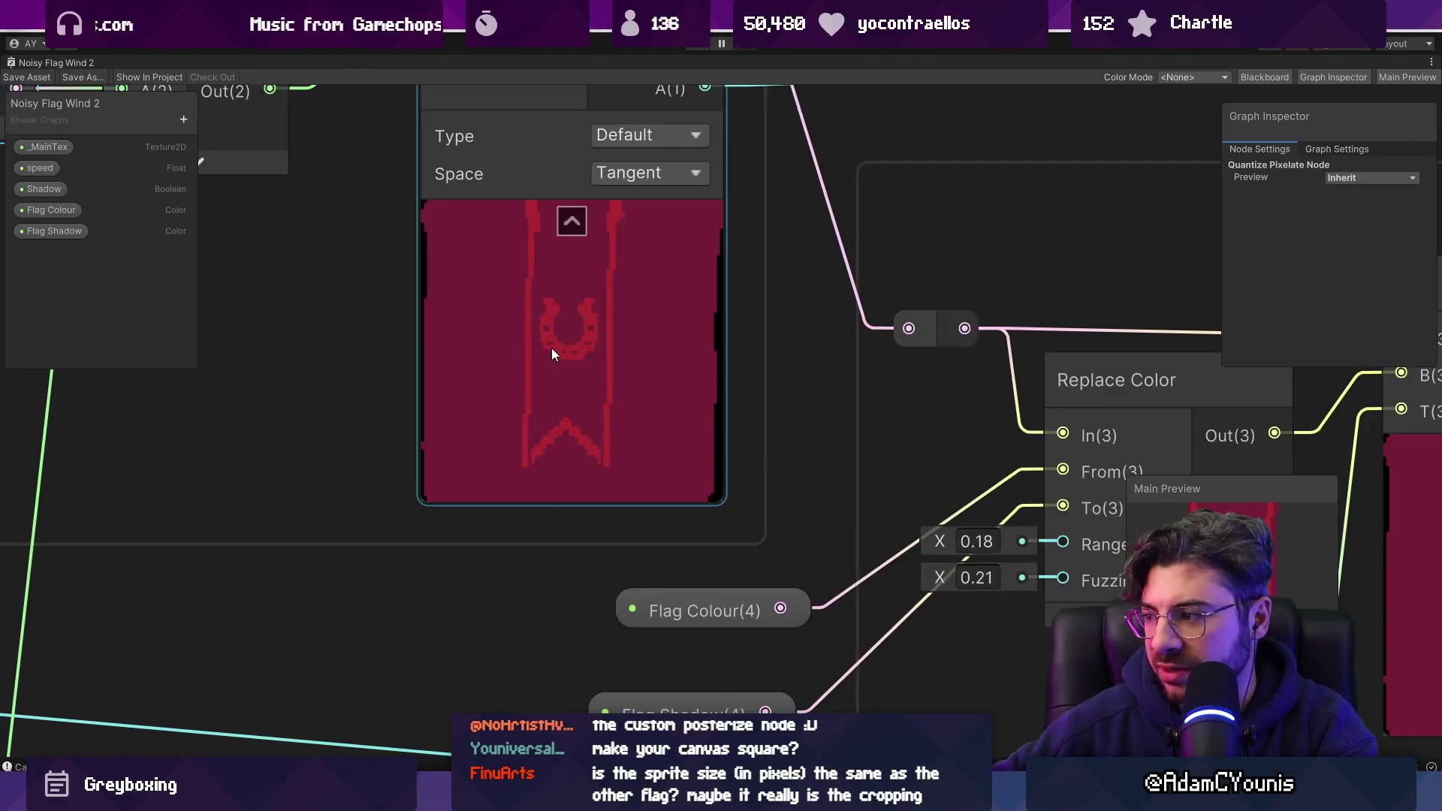
scroll(551, 349, "down", 5)
scroll(539, 340, "up", 2)
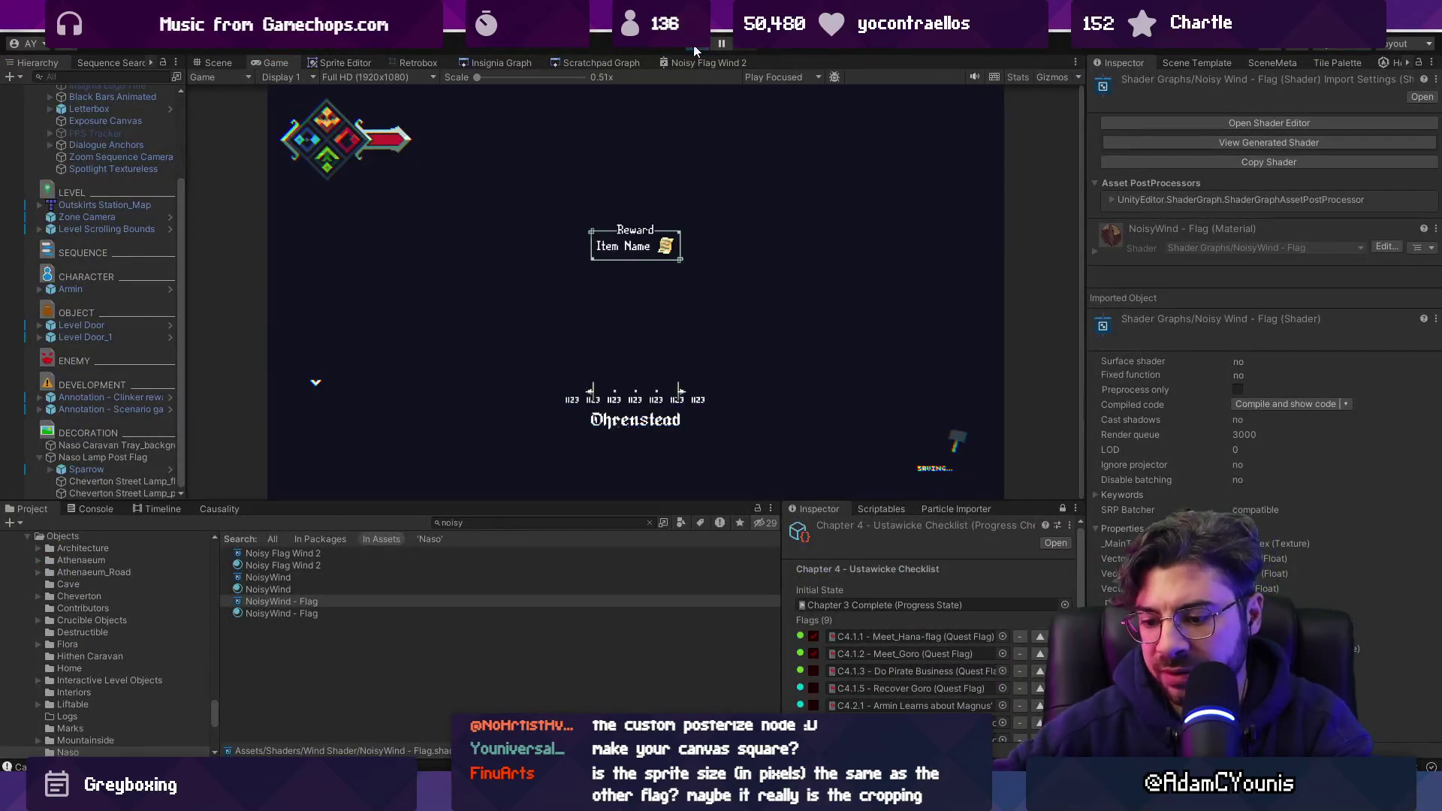
key("Right")
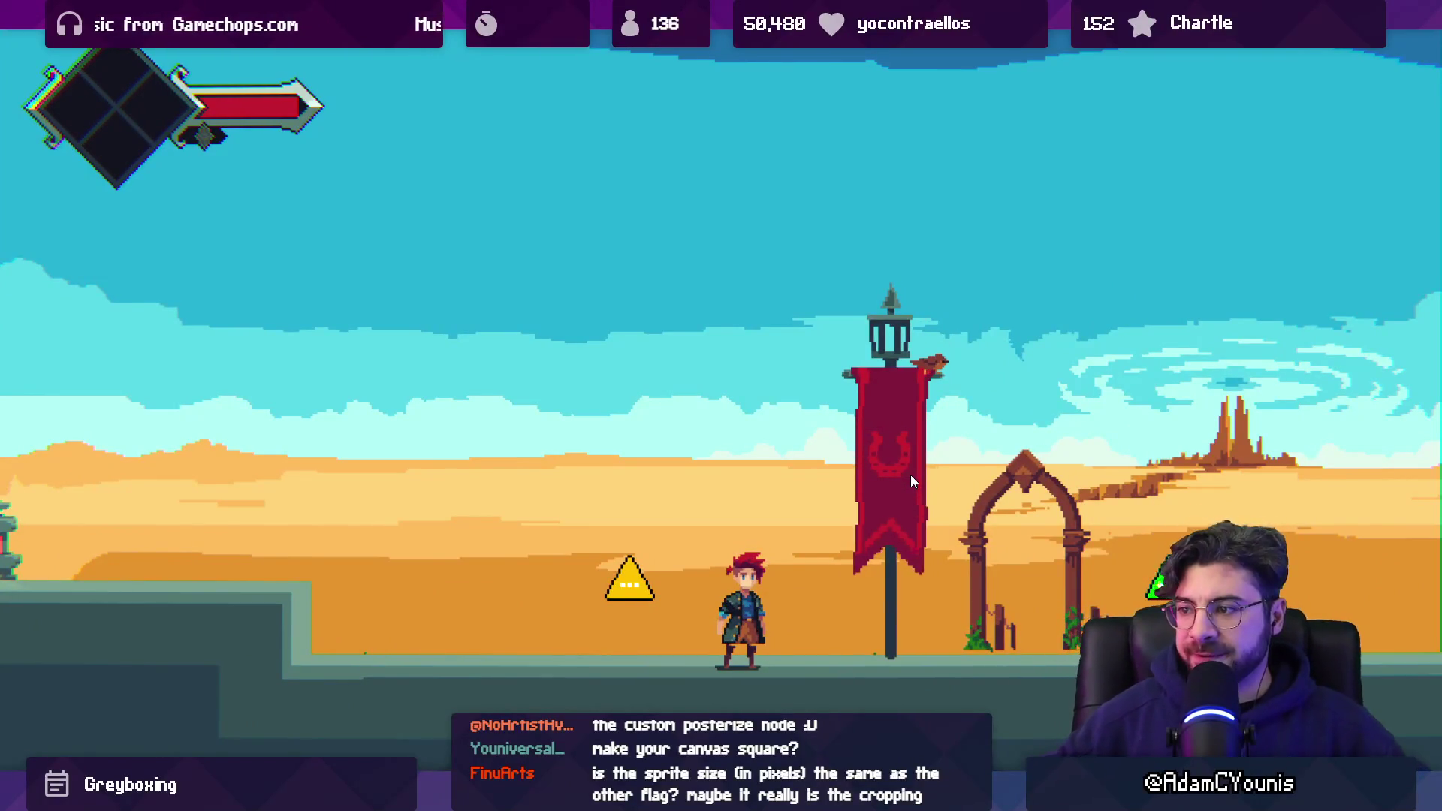
key("Escape")
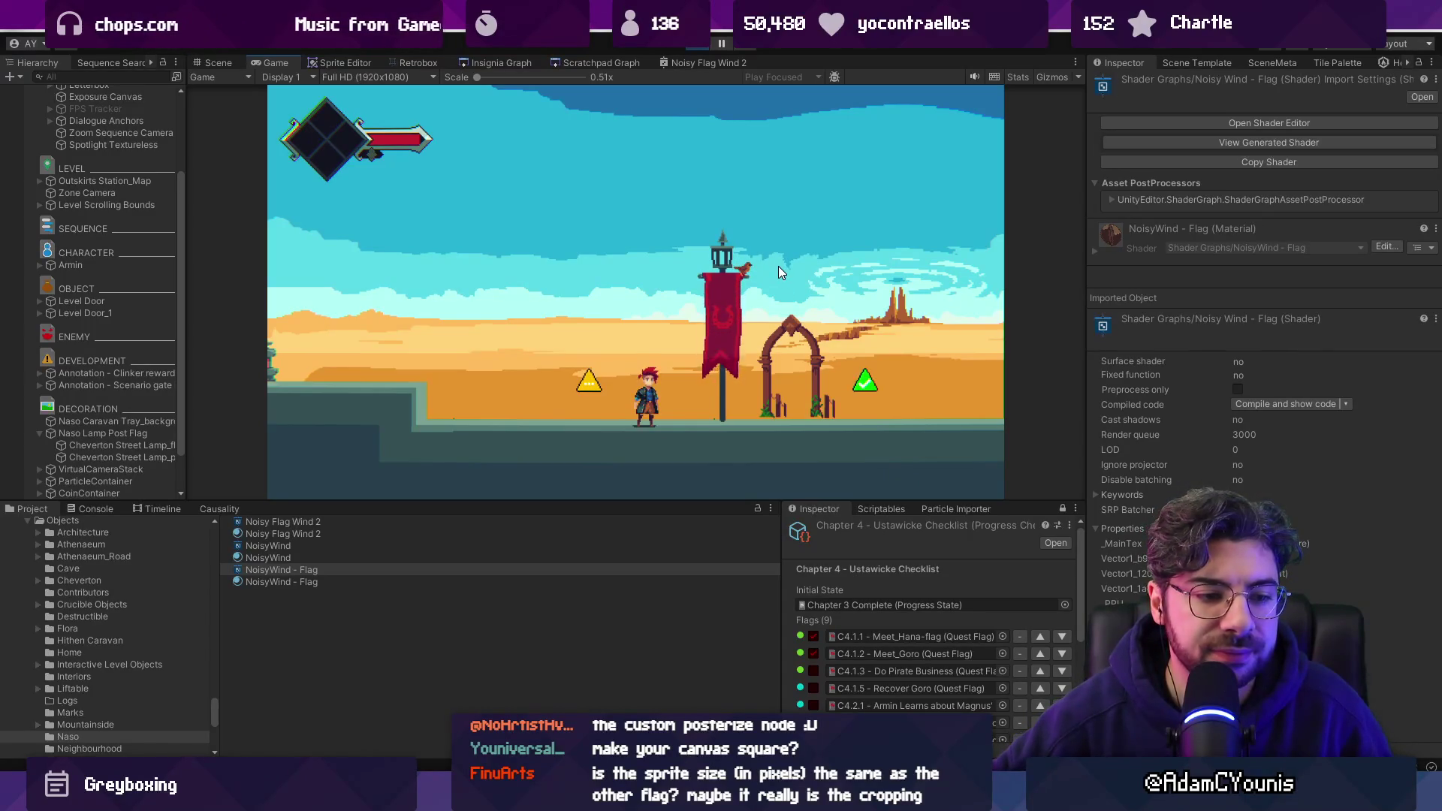
left_click(692, 53)
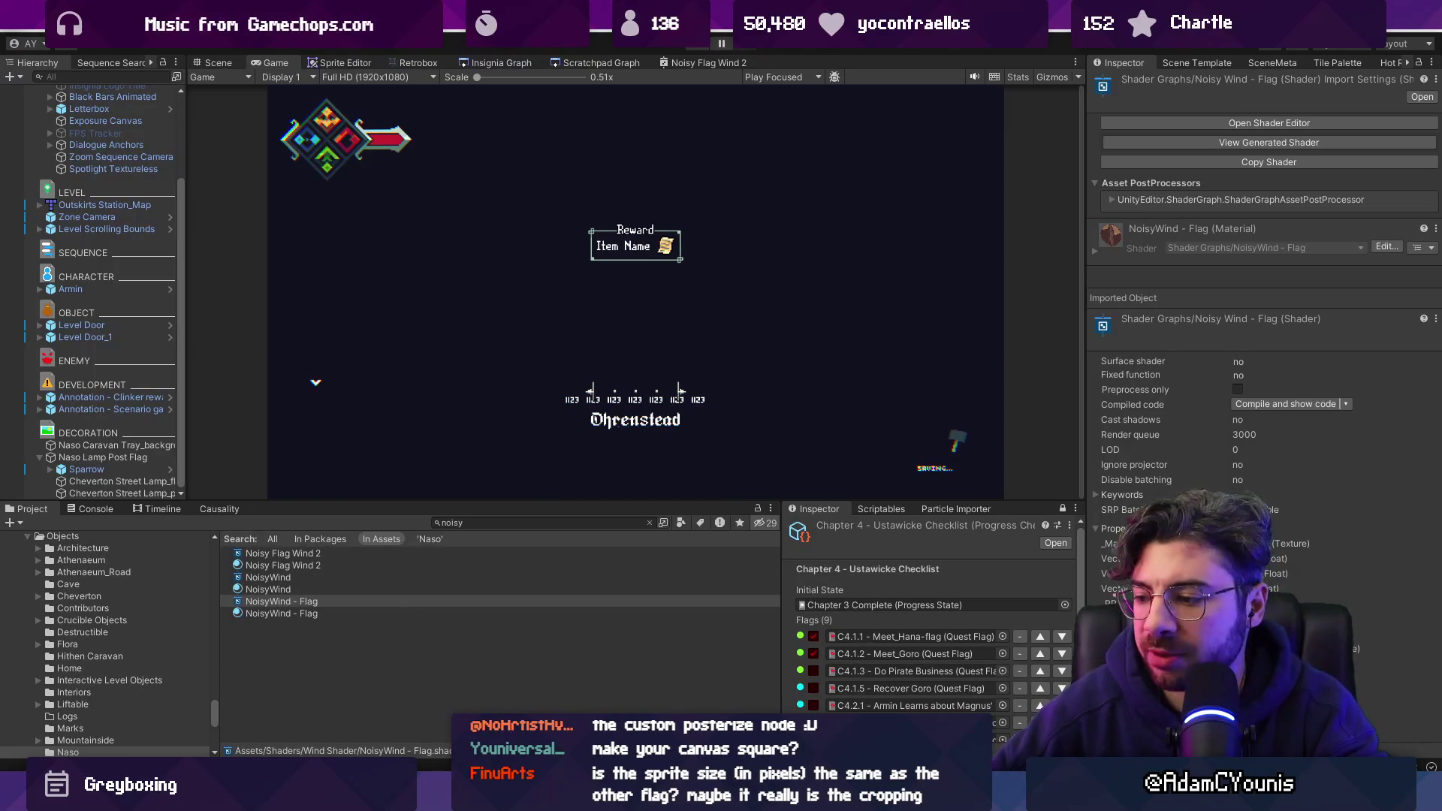
In the browser, load the Insignia game page on the Steam Store via the 'steam' address suggestion.
key("alt+Tab")
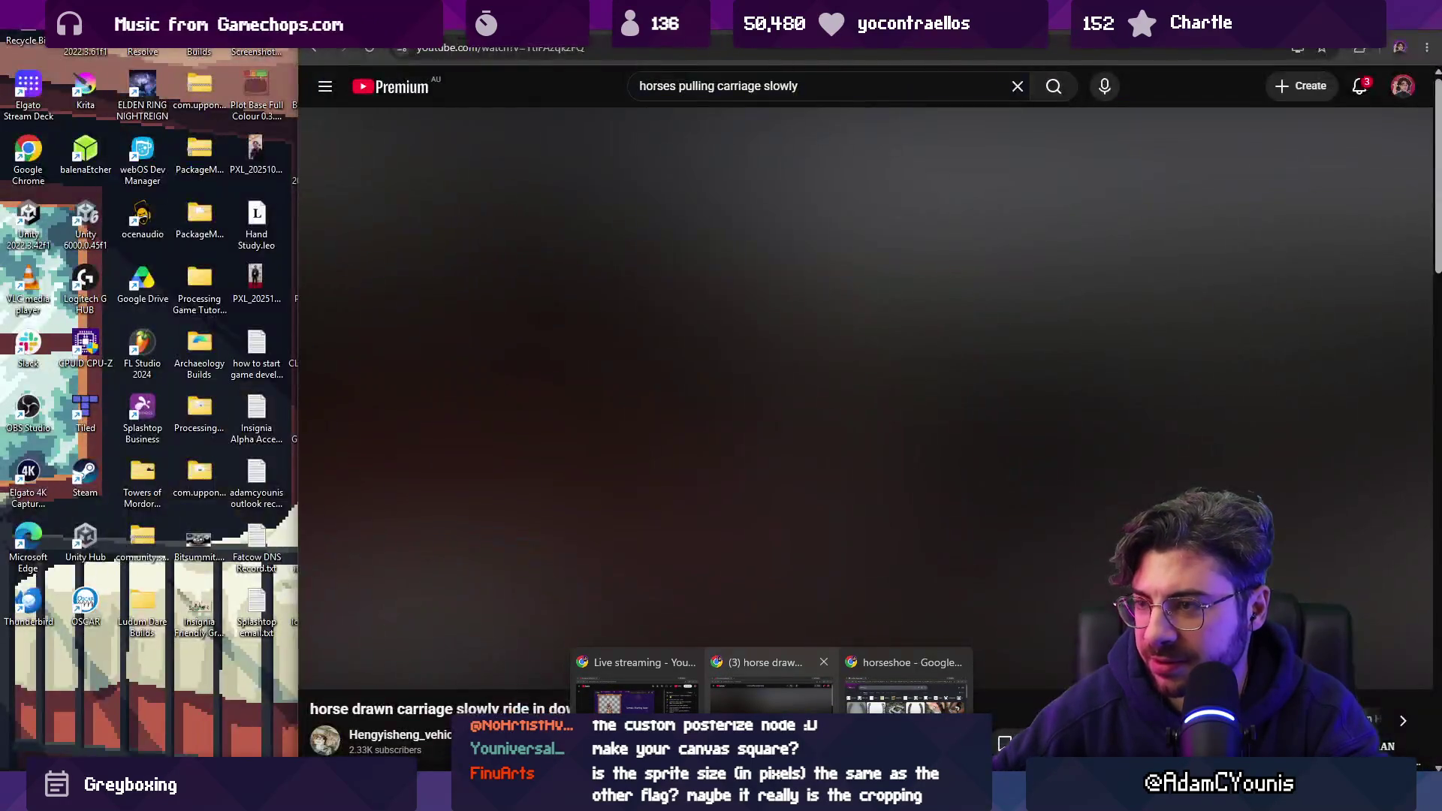
left_click(535, 47)
type("steam")
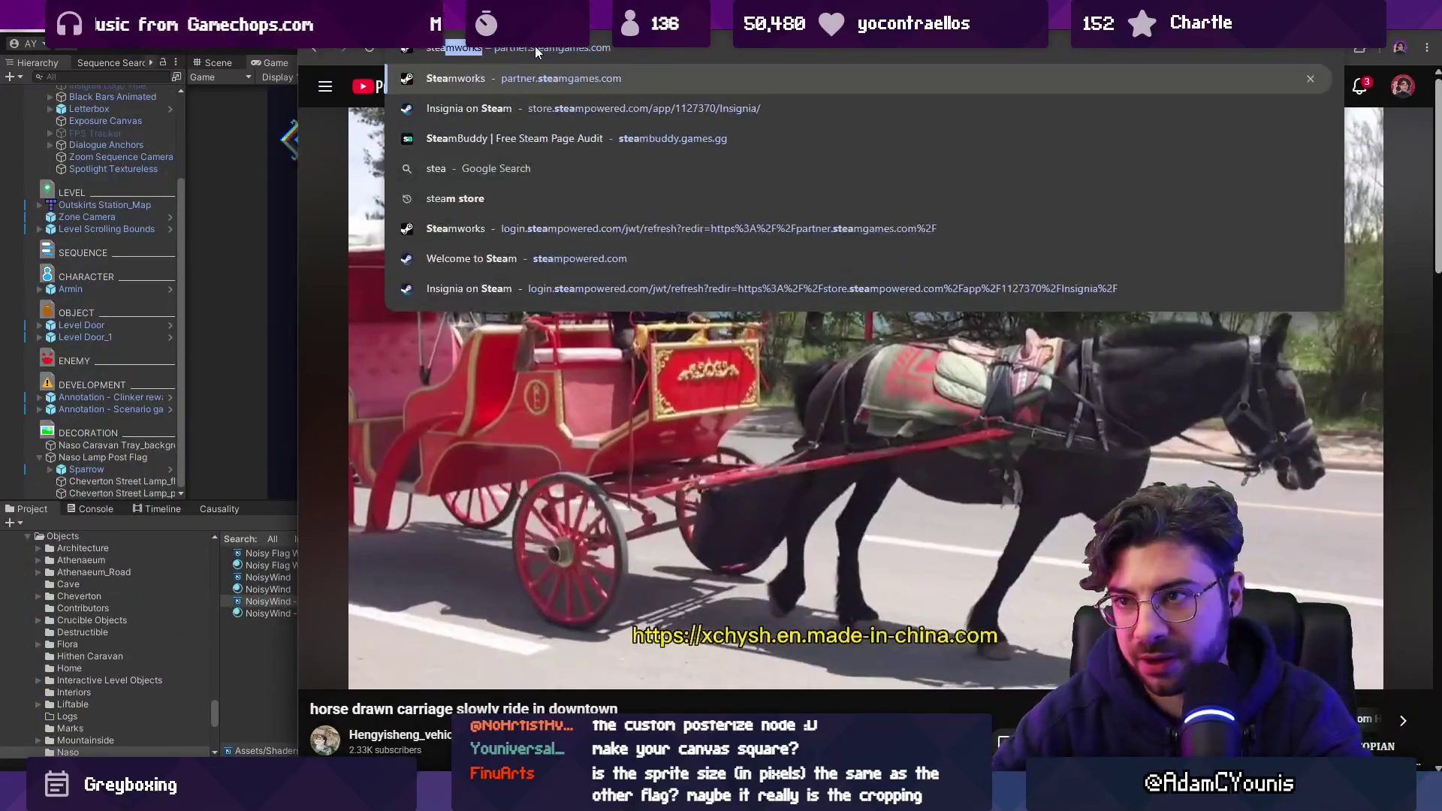
key("Down")
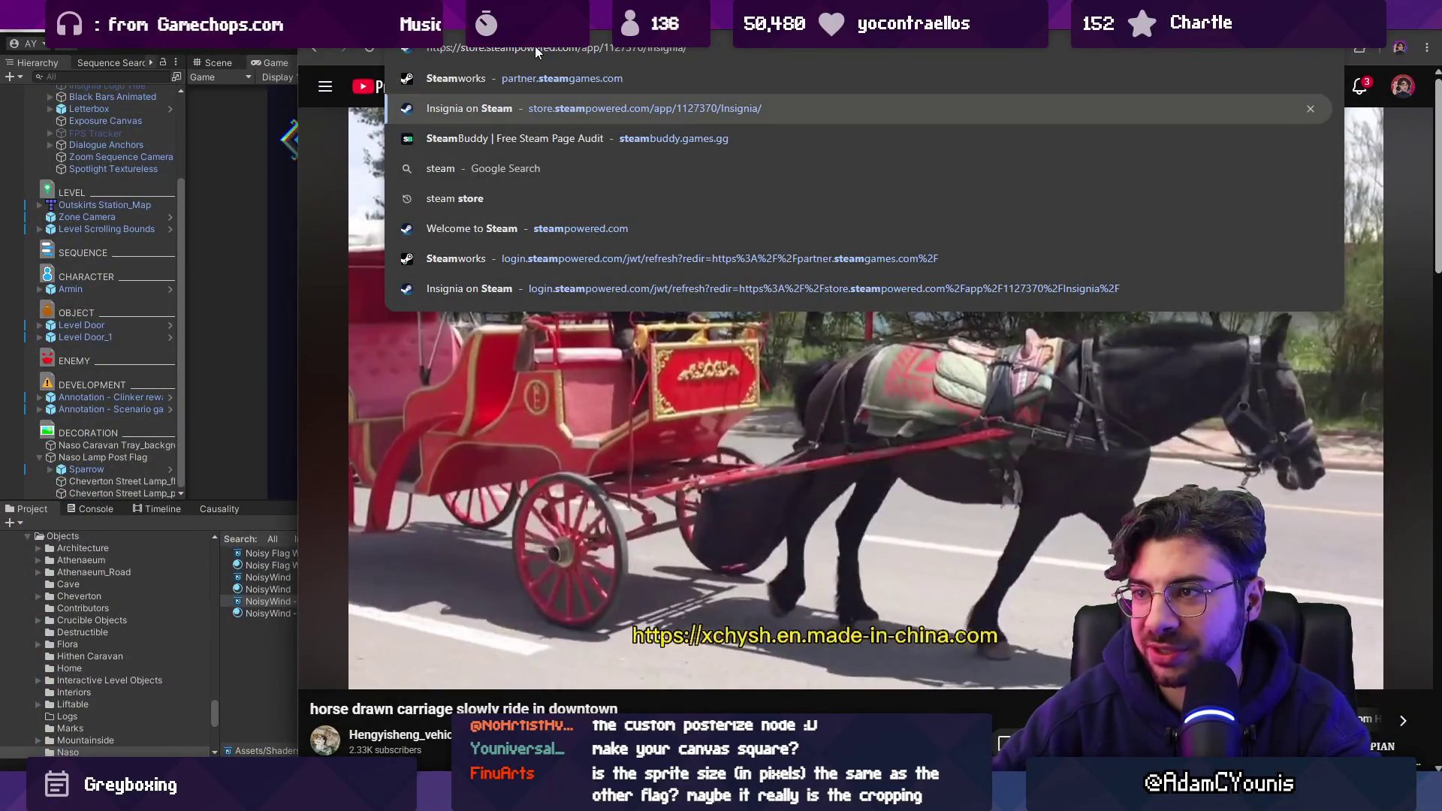
key("Return")
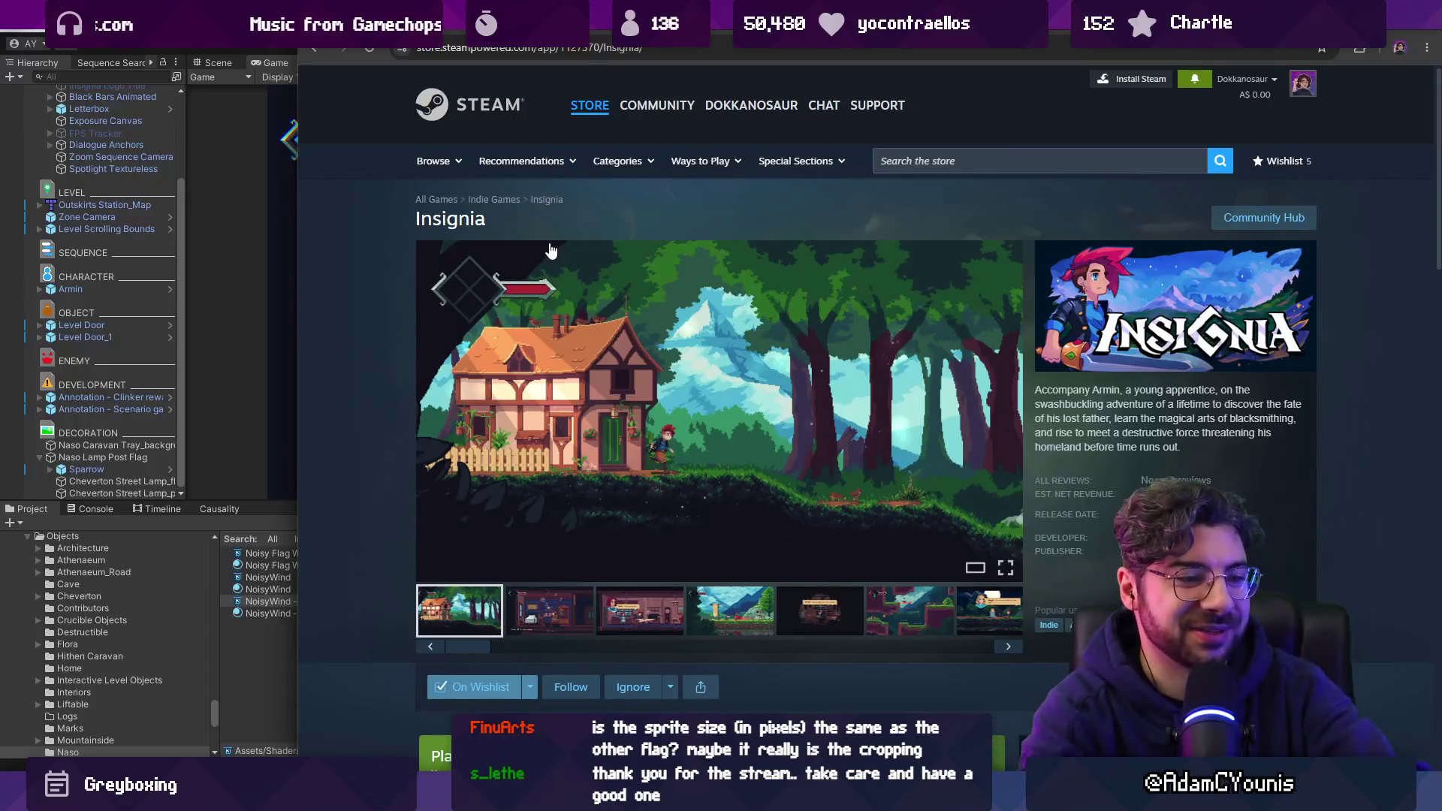
Maximize the browser and look over the Insignia page, already wishlisted and coming soon.
key("super+Up")
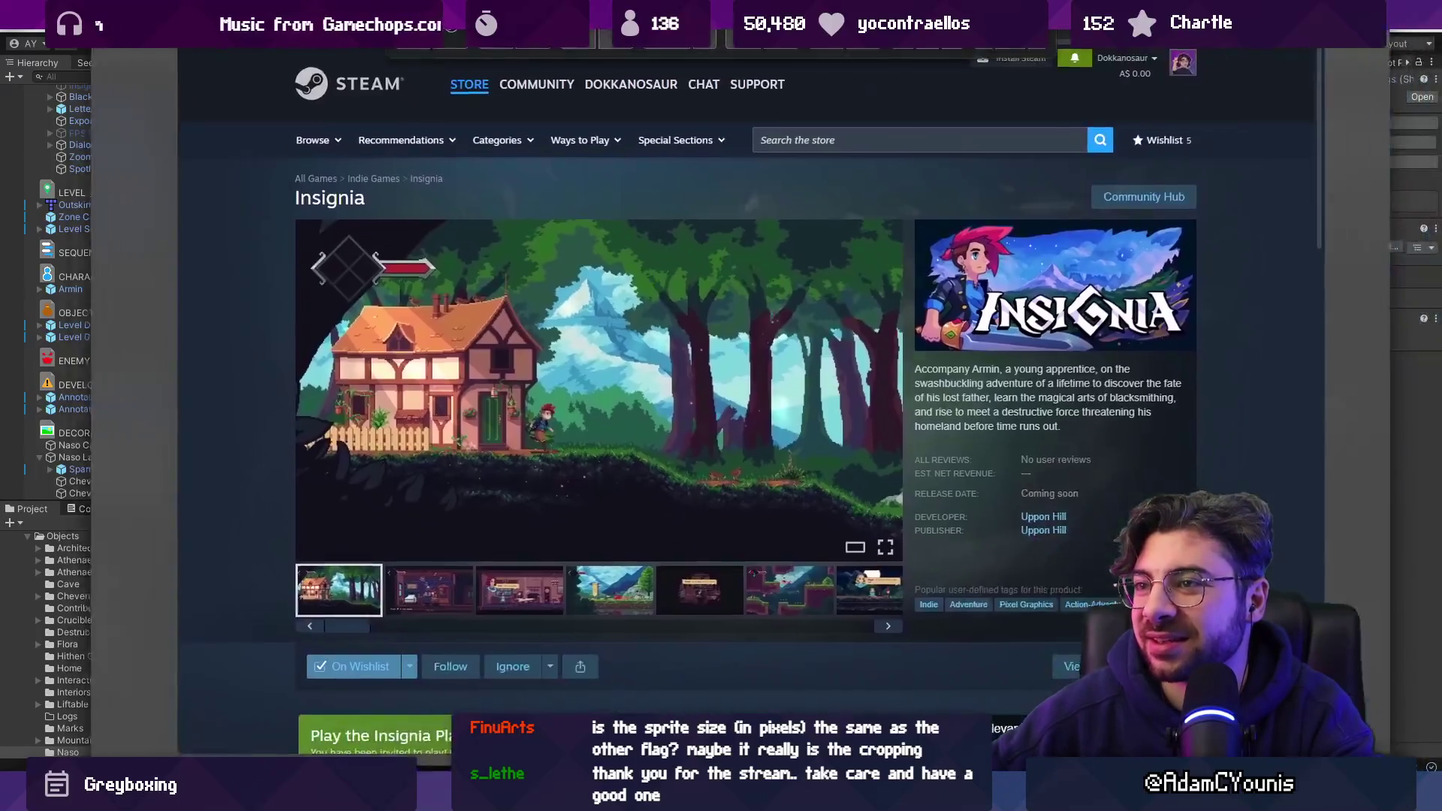
scroll(206, 386, "down", 5)
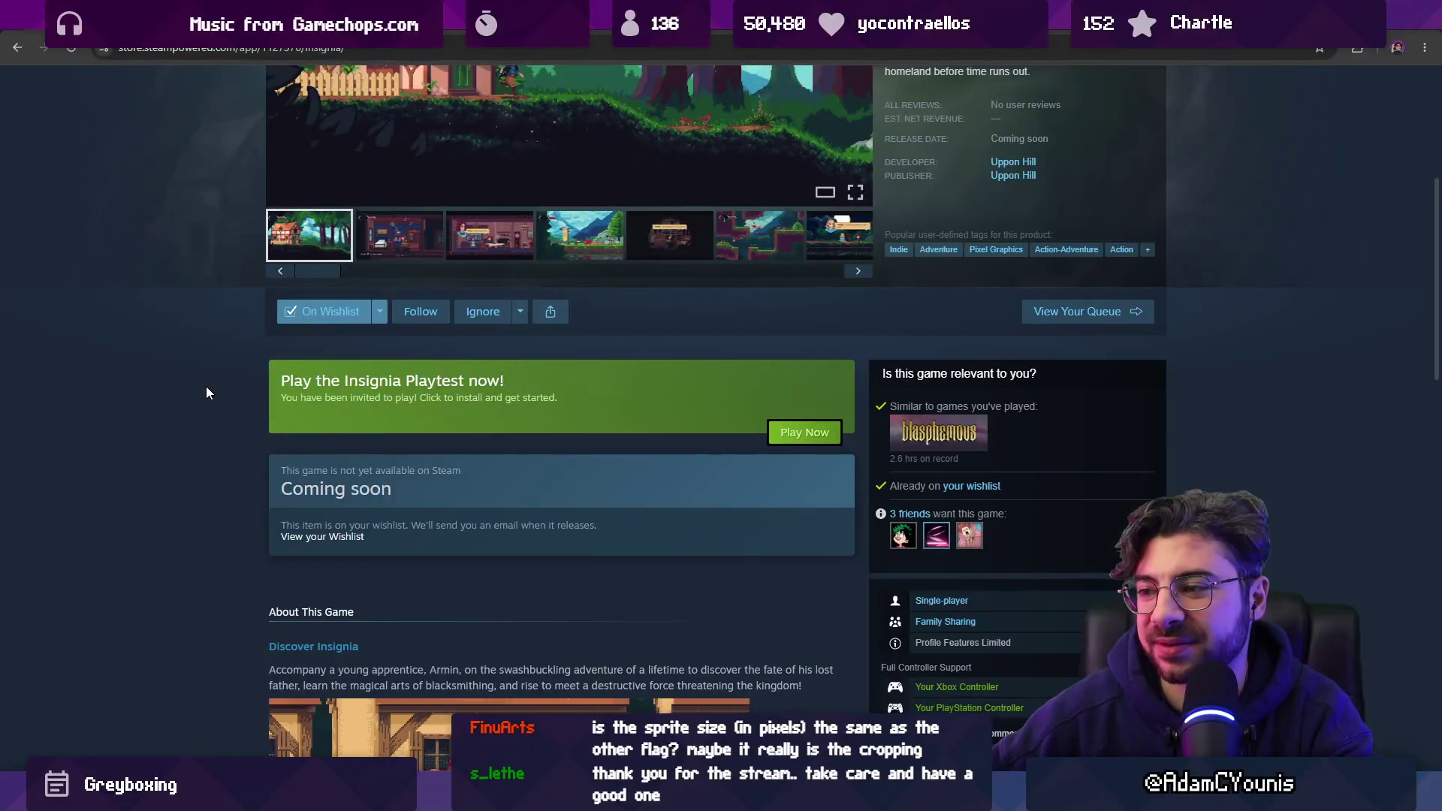
scroll(206, 386, "down", 1)
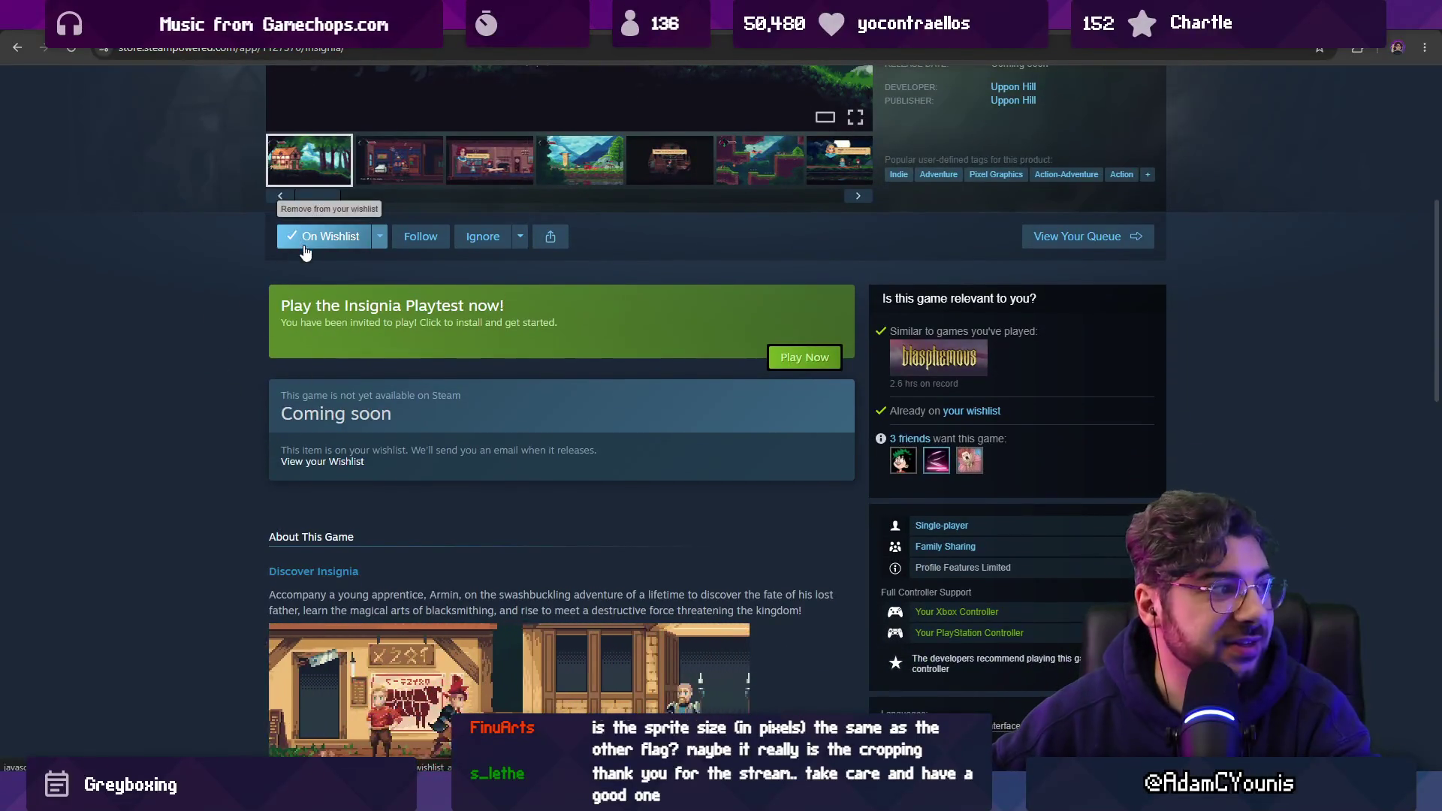
scroll(300, 256, "up", 3)
scroll(299, 260, "up", 4)
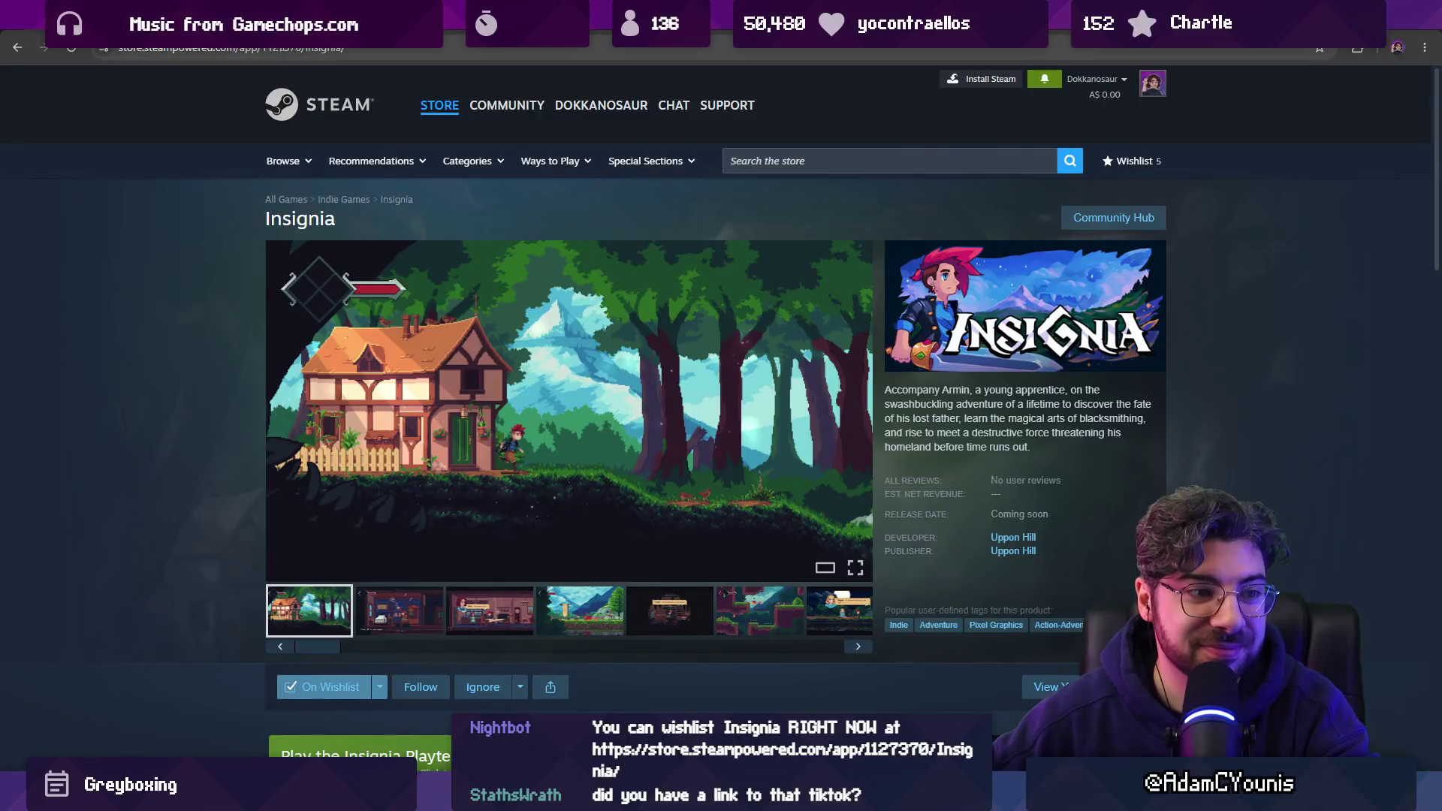
In a new tab, load Twitch's Software and Game Development live channels, sorted by viewers.
key("ctrl+t")
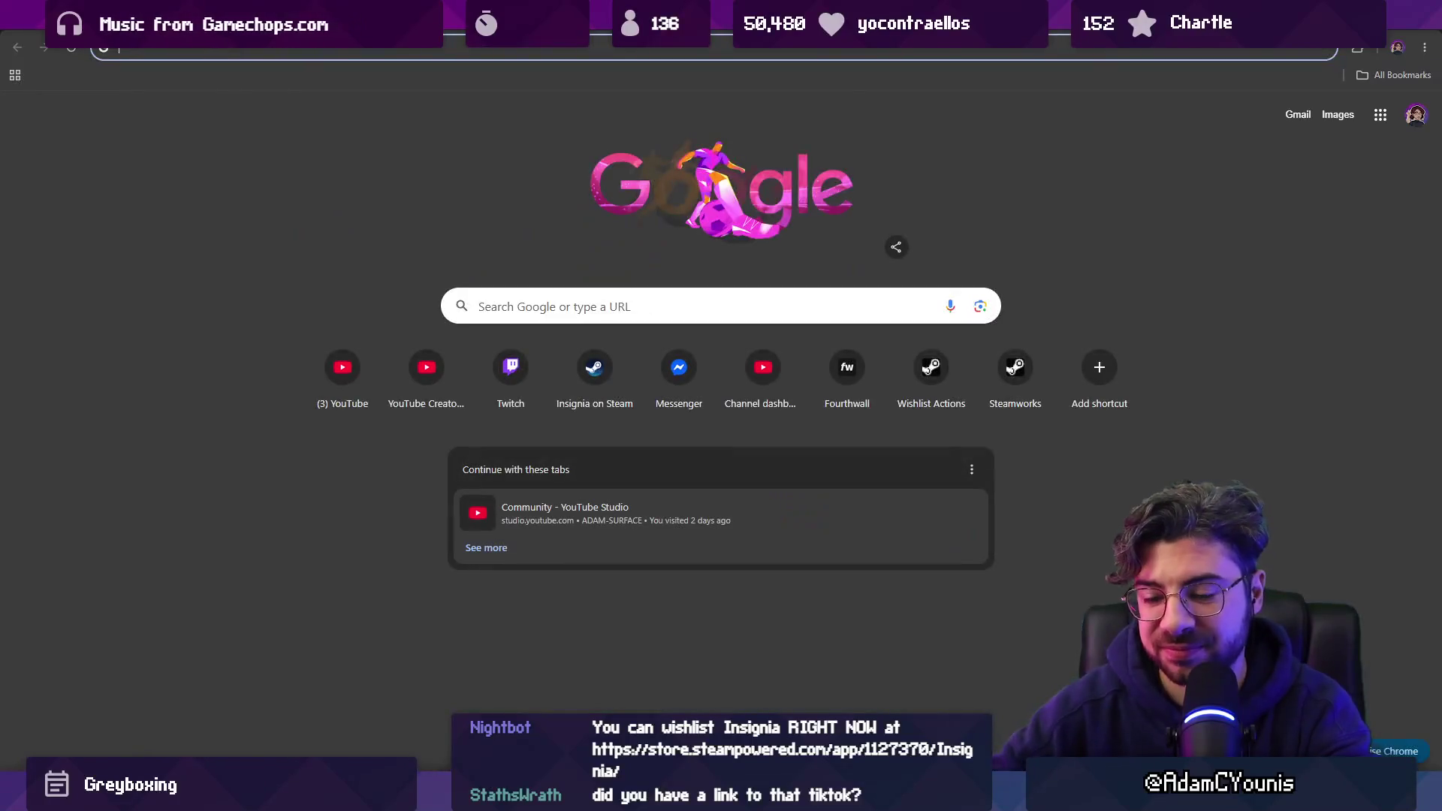
type("twitch.tv/directory/category/software-and-game-development?sort=VIEWER_COUNT")
key("Return")
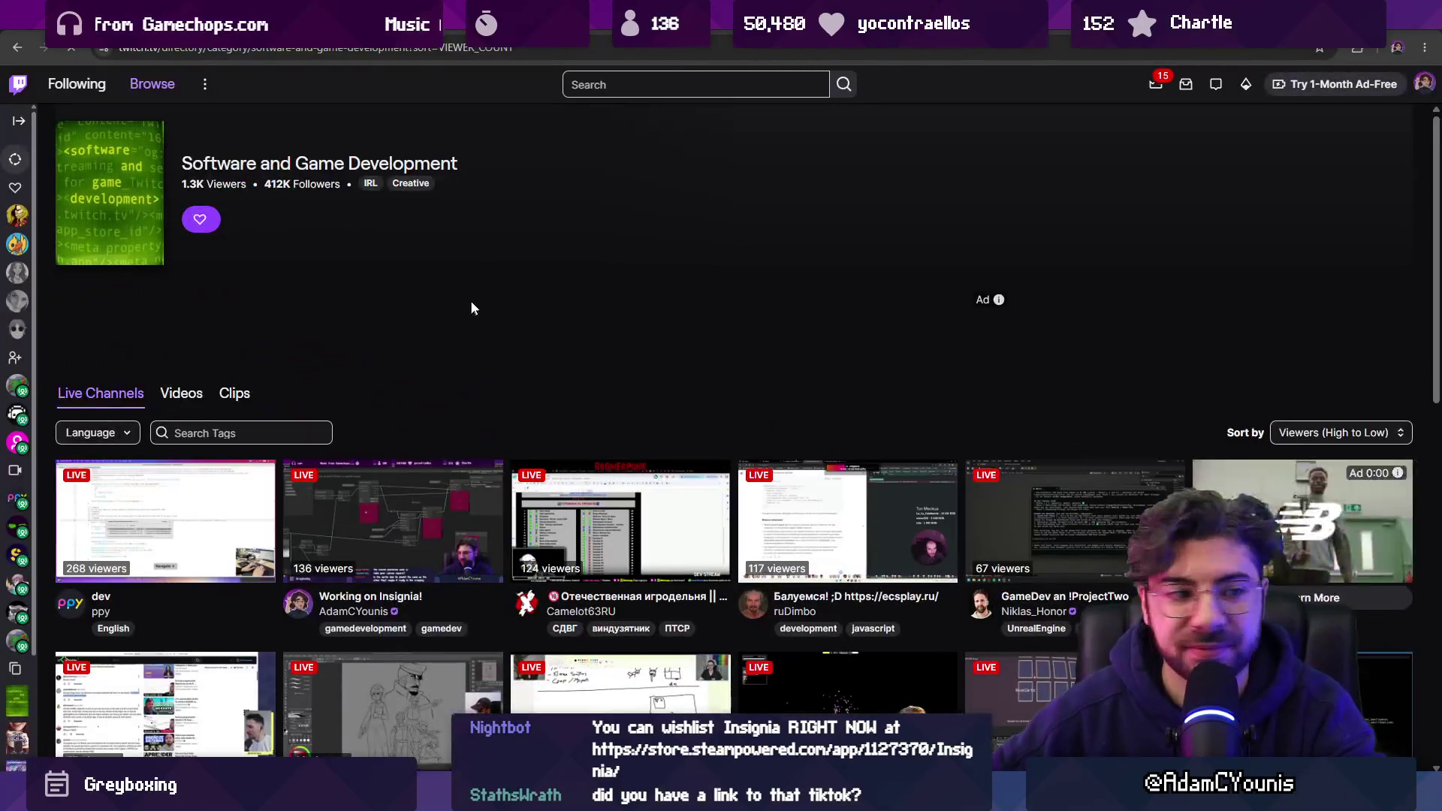
scroll(497, 346, "down", 2)
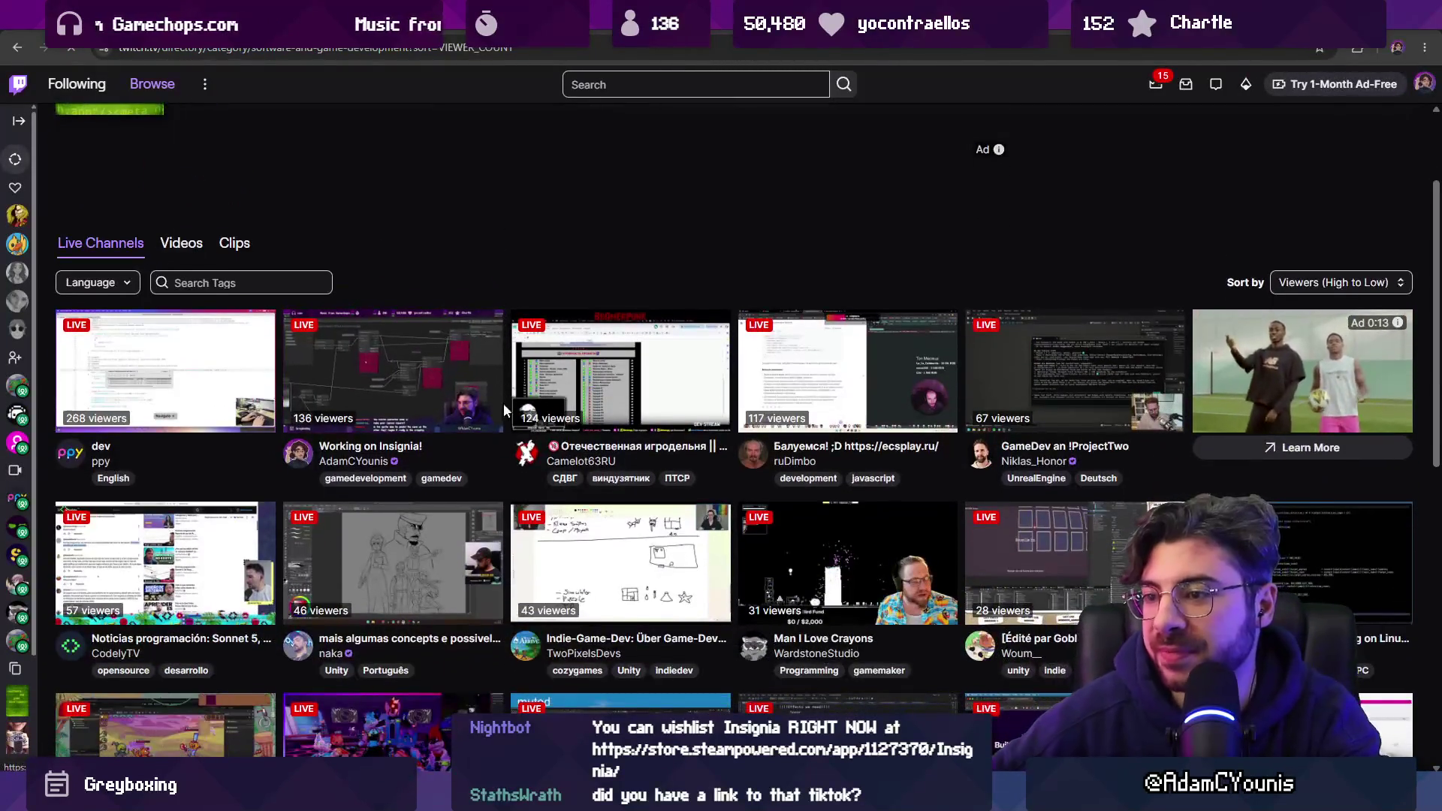